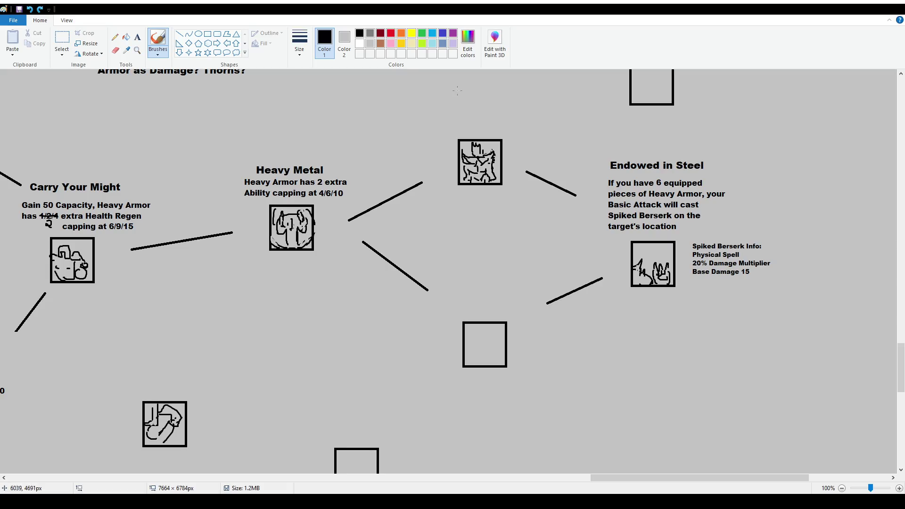
# Try marking circles and an arrow around the top icon, undoing each one.
pyautogui.hotkey('ctrl', 'z')
pyautogui.moveTo(456, 107); pyautogui.dragTo(481, 107)
pyautogui.hotkey('ctrl', 'z')
pyautogui.moveTo(634, 477)
pyautogui.mouseDown()
pyautogui.moveTo(210, 486)
pyautogui.moveTo(77, 474)
pyautogui.moveTo(684, 486)
pyautogui.moveTo(629, 493)
pyautogui.mouseUp()
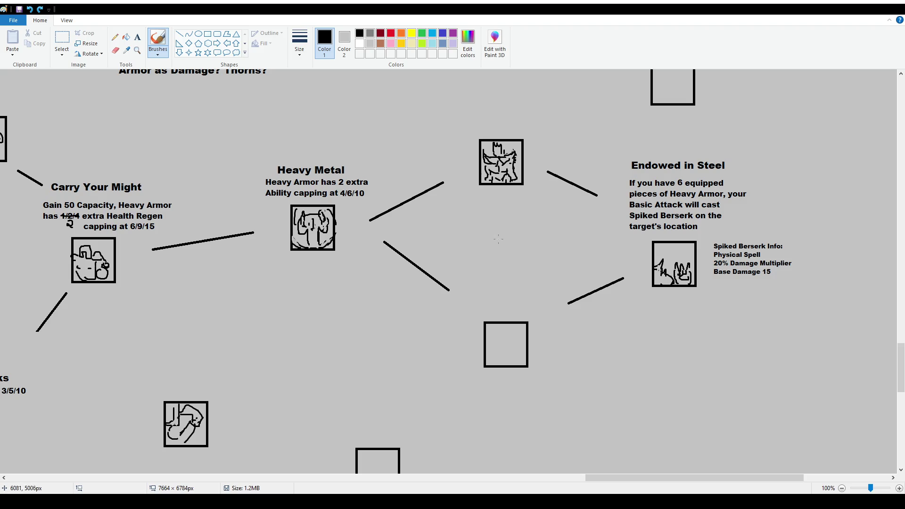
pyautogui.moveTo(498, 221)
pyautogui.mouseDown()
pyautogui.moveTo(507, 252)
pyautogui.moveTo(497, 205)
pyautogui.moveTo(506, 216)
pyautogui.mouseUp()
pyautogui.hotkey('ctrl', 'z')
pyautogui.hotkey('ctrl', 'z')
pyautogui.hotkey('ctrl', 'z')
pyautogui.hotkey('ctrl', 'z')
pyautogui.moveTo(642, 478)
pyautogui.mouseDown()
pyautogui.moveTo(93, 465)
pyautogui.moveTo(117, 468)
pyautogui.mouseUp()
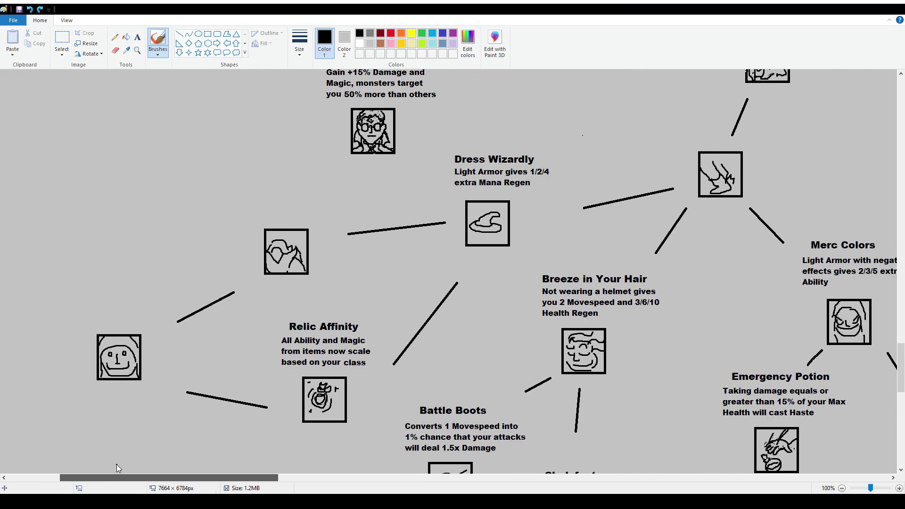
pyautogui.moveTo(117, 465); pyautogui.dragTo(127, 468)
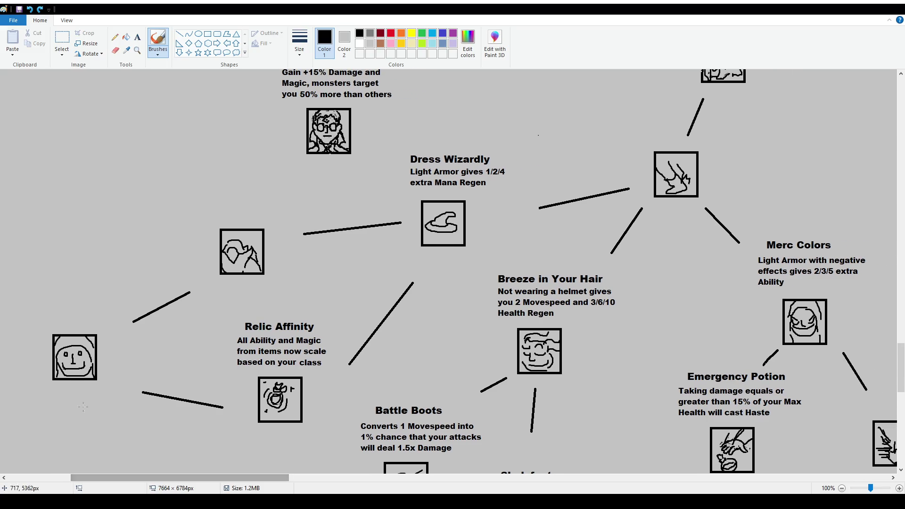
# Try strokes and a question mark beside Relic Affinity, then undo them.
pyautogui.moveTo(199, 358); pyautogui.dragTo(199, 391)
pyautogui.hotkey('ctrl', 'z')
pyautogui.moveTo(338, 337); pyautogui.dragTo(329, 379)
pyautogui.hotkey('ctrl', 'z')
pyautogui.moveTo(333, 336); pyautogui.dragTo(336, 350)
pyautogui.click(336, 360)
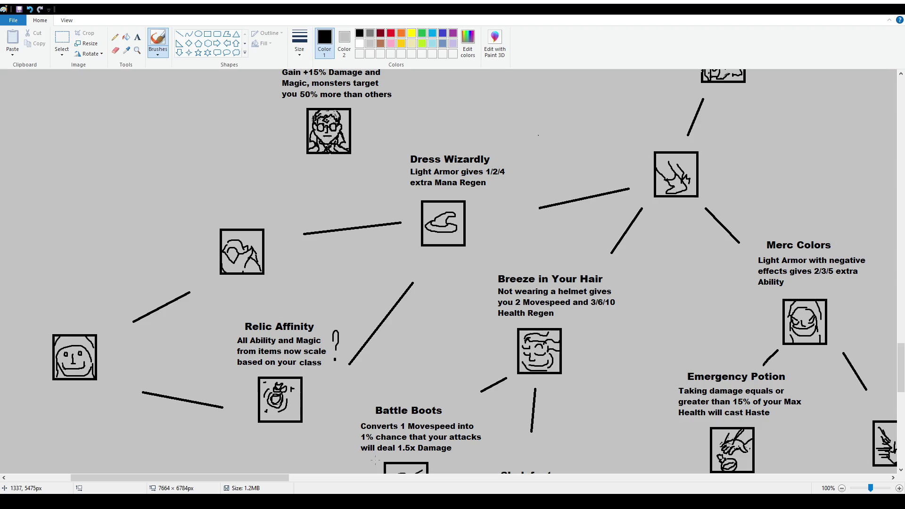
pyautogui.hotkey('ctrl', 'z')
pyautogui.hotkey('ctrl', 'z')
pyautogui.moveTo(273, 479)
pyautogui.mouseDown()
pyautogui.moveTo(288, 479)
pyautogui.moveTo(277, 482)
pyautogui.mouseUp()
# Nudge the word 'class' in Relic Affinity's text slightly up and left.
pyautogui.click(62, 40)
pyautogui.moveTo(202, 311)
pyautogui.mouseDown()
pyautogui.moveTo(312, 363)
pyautogui.moveTo(312, 348)
pyautogui.mouseUp()
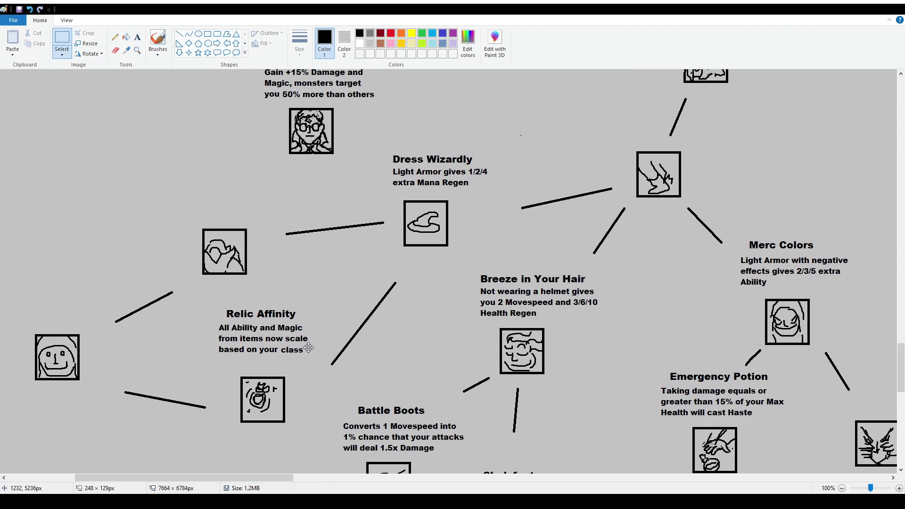
pyautogui.click(300, 364)
pyautogui.moveTo(283, 348); pyautogui.dragTo(315, 363)
pyautogui.press('Left')
pyautogui.press('Left')
pyautogui.press('Up')
pyautogui.press('Up')
pyautogui.click(386, 439)
pyautogui.moveTo(273, 478)
pyautogui.mouseDown()
pyautogui.moveTo(856, 478)
pyautogui.moveTo(779, 478)
pyautogui.mouseUp()
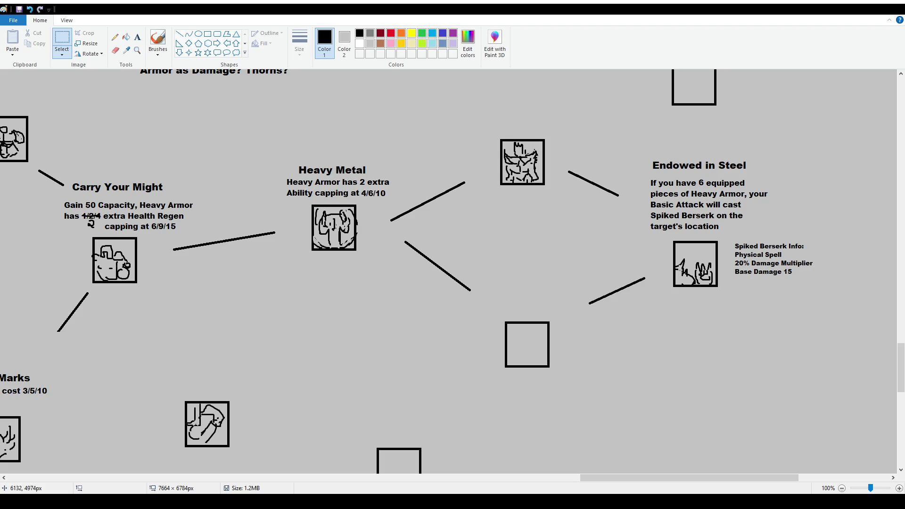
# Circle the empty box with a brush stroke, then undo it.
pyautogui.click(159, 40)
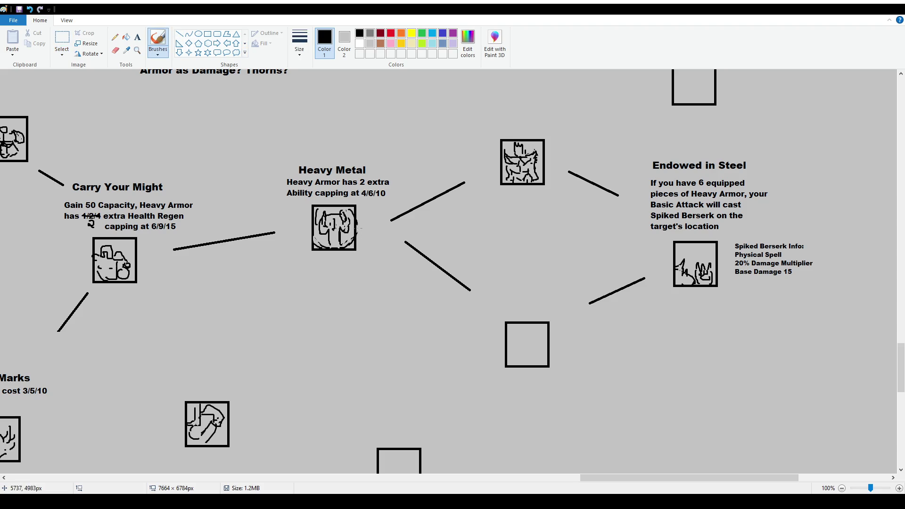
pyautogui.keyDown('ctrl'); pyautogui.scroll(-1, 634, 219); pyautogui.keyUp('ctrl')
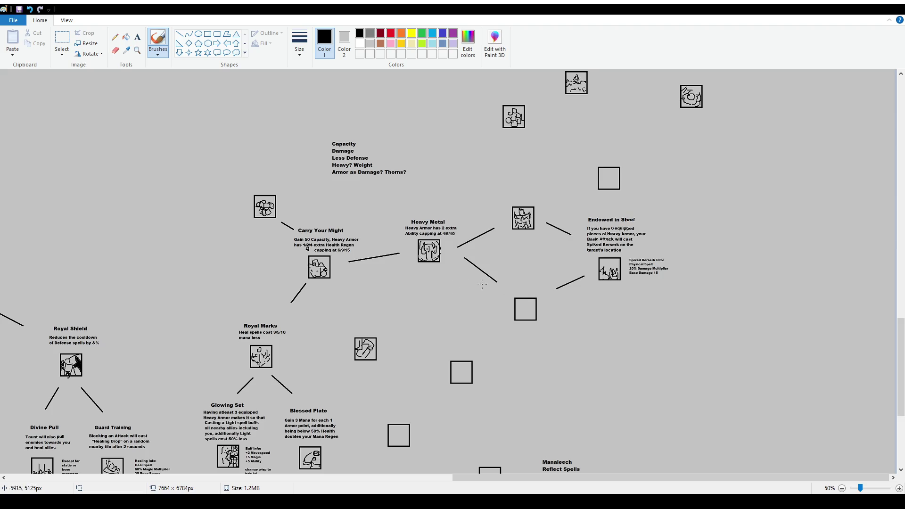
pyautogui.moveTo(512, 286); pyautogui.dragTo(501, 260)
pyautogui.hotkey('ctrl', 'z')
pyautogui.hotkey('ctrl', 'z')
pyautogui.hotkey('ctrl', 'z')
pyautogui.hotkey('ctrl', 'z')
pyautogui.hotkey('ctrl', 'z')
pyautogui.scroll(1, 619, 284)
pyautogui.scroll(-3, 619, 284)
pyautogui.moveTo(525, 477)
pyautogui.mouseDown()
pyautogui.moveTo(711, 478)
pyautogui.moveTo(647, 478)
pyautogui.moveTo(656, 480)
pyautogui.mouseUp()
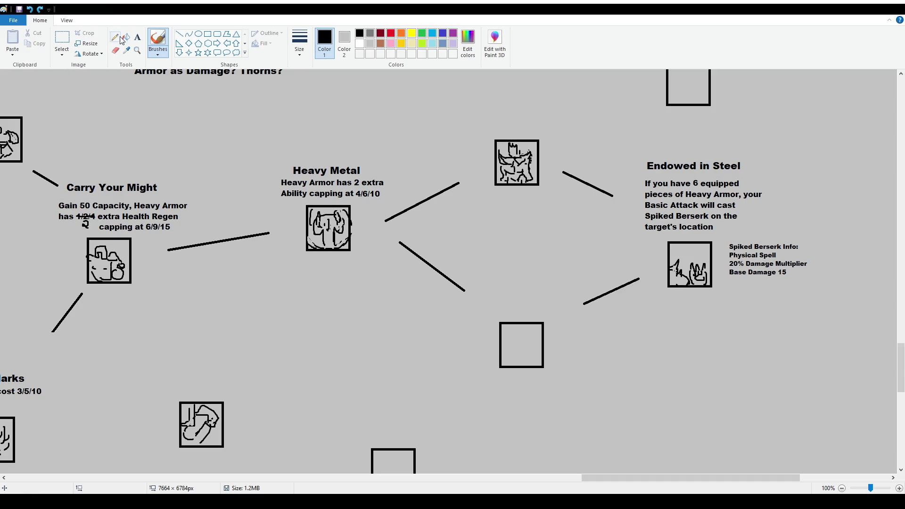
# Circle the Heavy Metal, Endowed in Steel and top-right icons, then undo the circles.
pyautogui.click(137, 38)
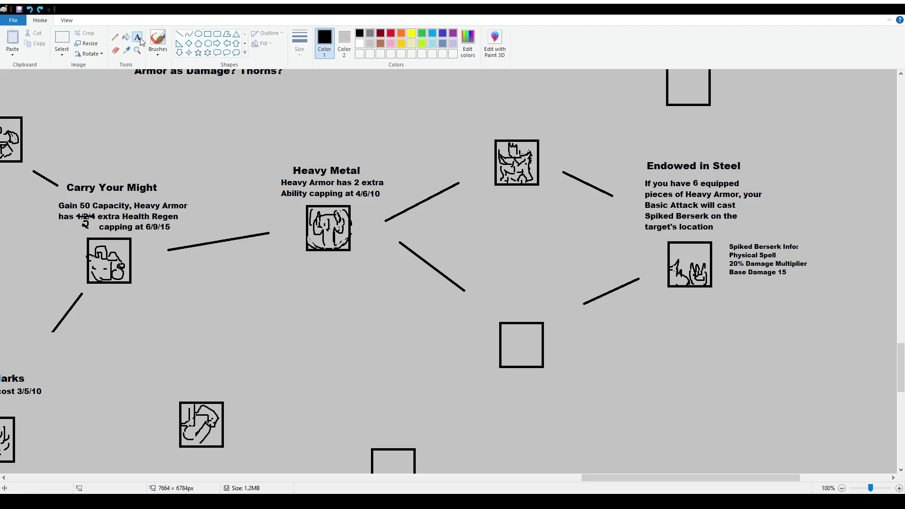
pyautogui.click(158, 40)
pyautogui.moveTo(307, 187); pyautogui.dragTo(318, 180)
pyautogui.moveTo(699, 249); pyautogui.dragTo(698, 226)
pyautogui.hotkey('ctrl', 'z')
pyautogui.hotkey('ctrl', 'z')
pyautogui.moveTo(501, 128)
pyautogui.mouseDown()
pyautogui.moveTo(504, 190)
pyautogui.moveTo(514, 131)
pyautogui.mouseUp()
pyautogui.hotkey('ctrl', 'z')
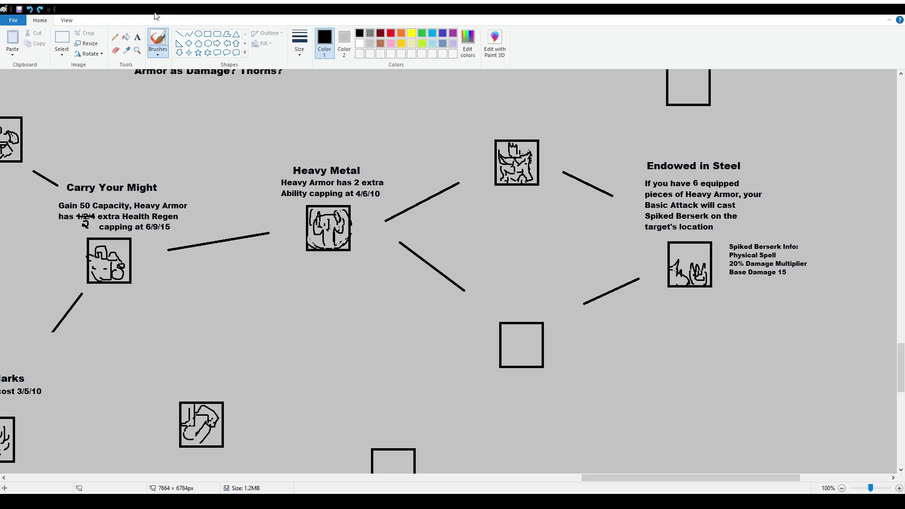
# Write the 16 pt name 'Dredd Presence' between the branches and save the drawing.
pyautogui.click(137, 36)
pyautogui.moveTo(476, 247); pyautogui.dragTo(492, 253)
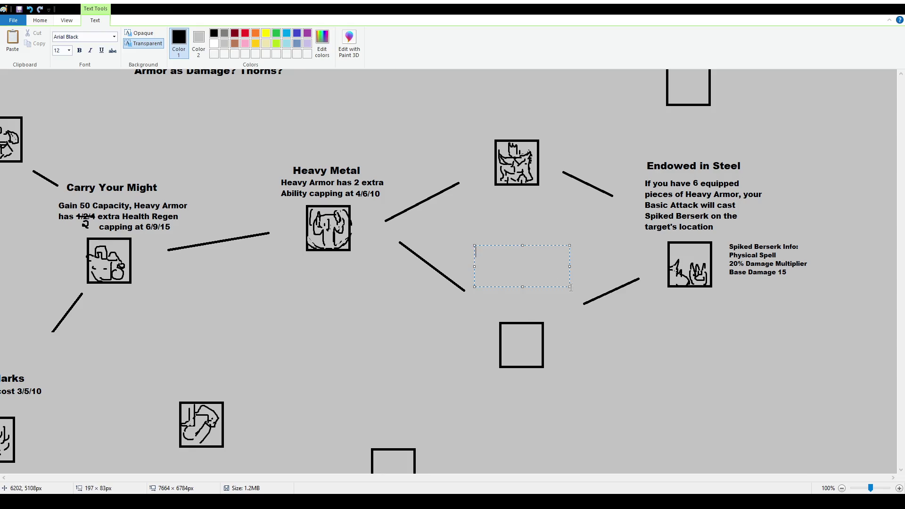
pyautogui.write('Dredd Step')
pyautogui.hotkey('ctrl', 'a')
pyautogui.click(61, 48)
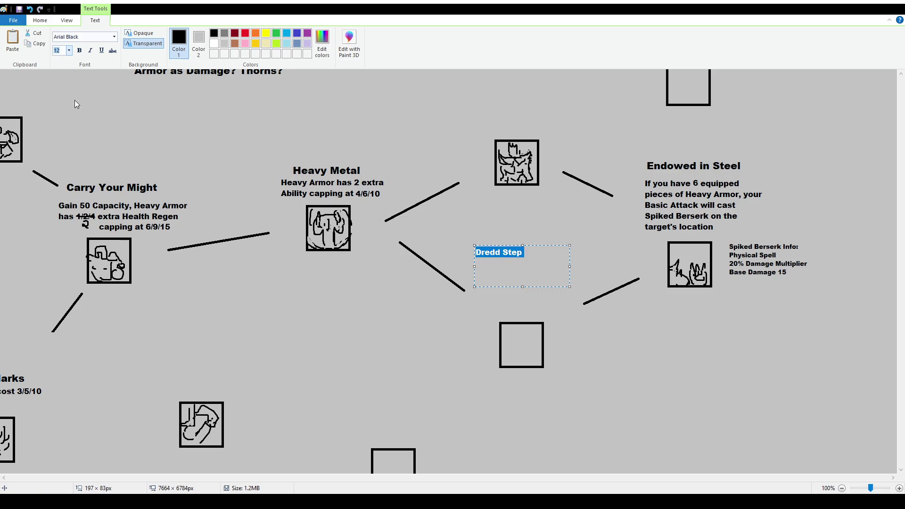
pyautogui.write('16')
pyautogui.moveTo(555, 245); pyautogui.dragTo(569, 260)
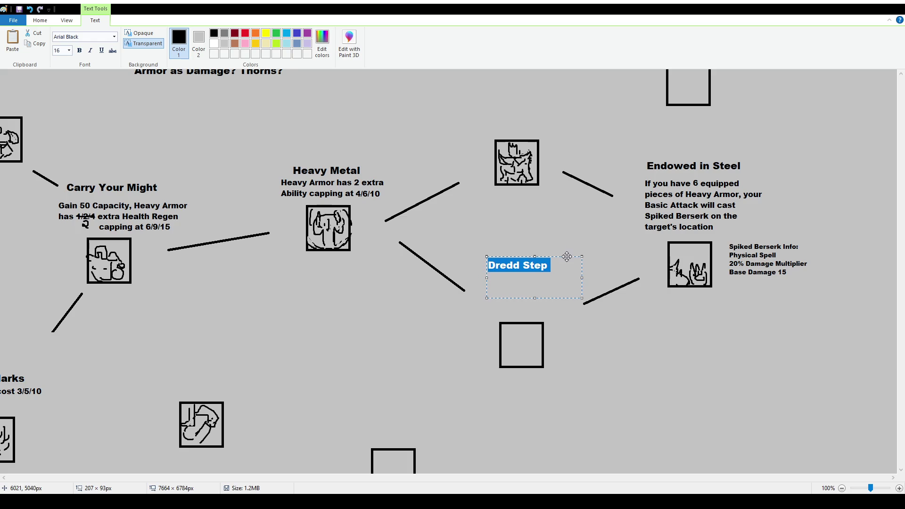
pyautogui.click(538, 272)
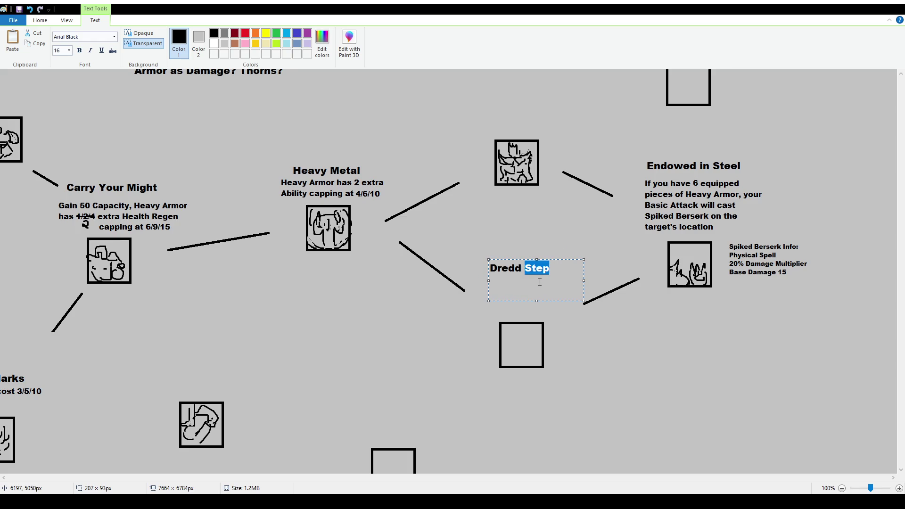
pyautogui.write('Presence')
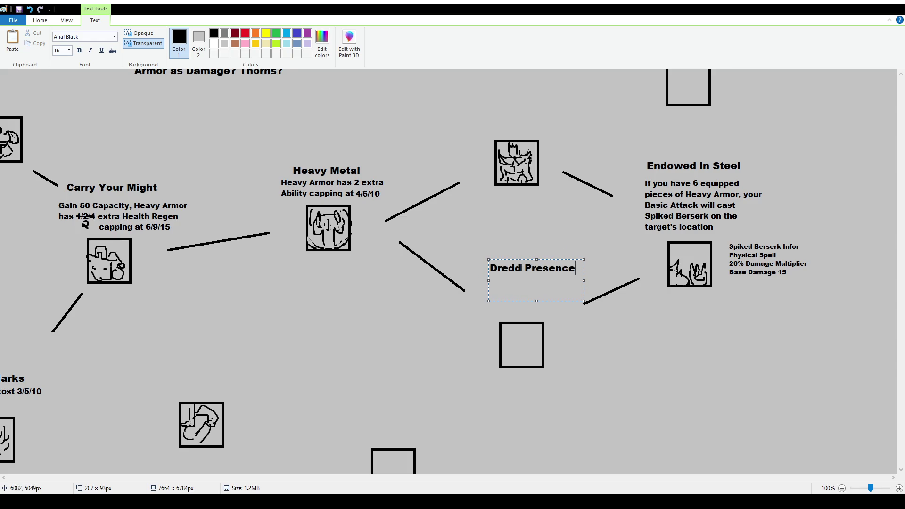
pyautogui.doubleClick(518, 268)
pyautogui.moveTo(553, 259); pyautogui.dragTo(544, 261)
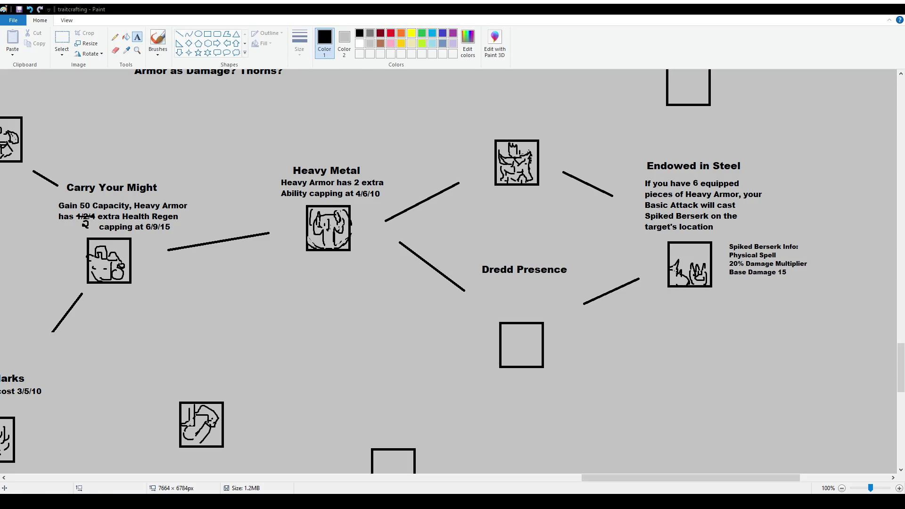
pyautogui.hotkey('ctrl', 's')
# Replace 'Dredd Presence' with the name 'Dreadnought' in the same spot.
pyautogui.click(62, 38)
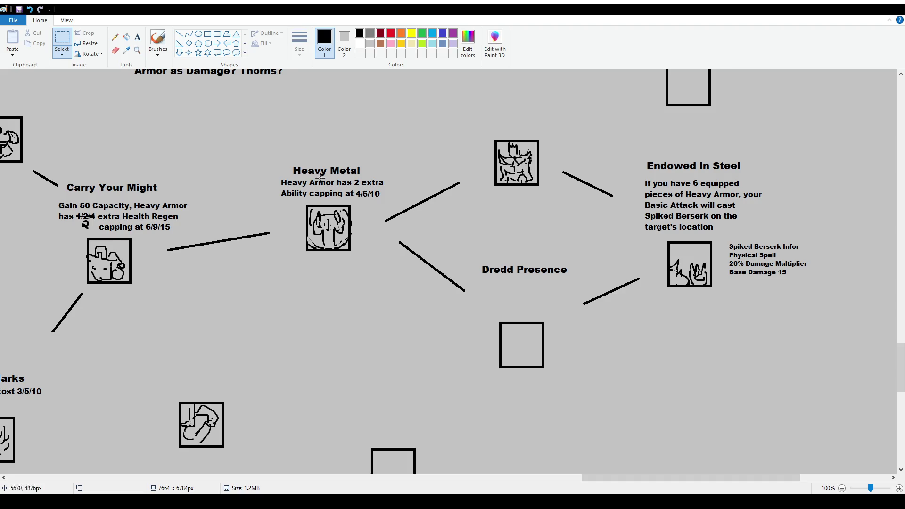
pyautogui.moveTo(479, 257); pyautogui.dragTo(549, 282)
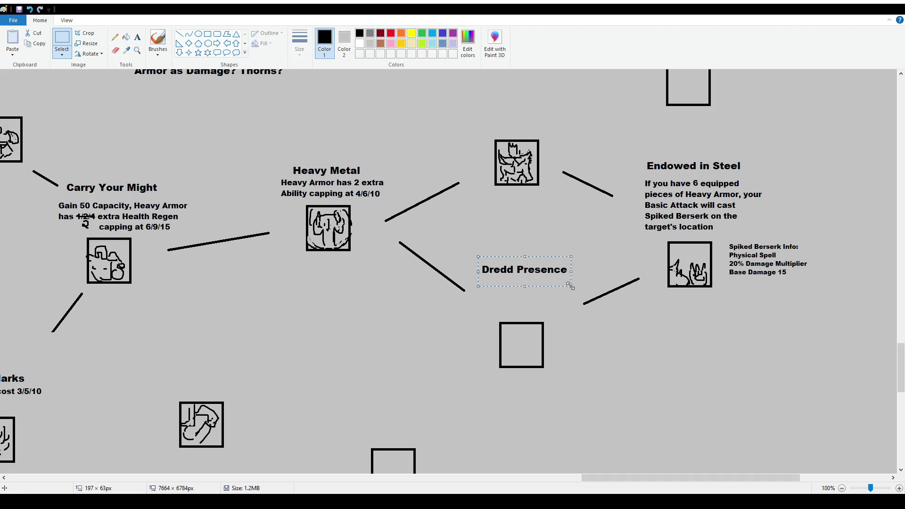
pyautogui.press('Delete')
pyautogui.click(137, 37)
pyautogui.moveTo(489, 257); pyautogui.dragTo(513, 270)
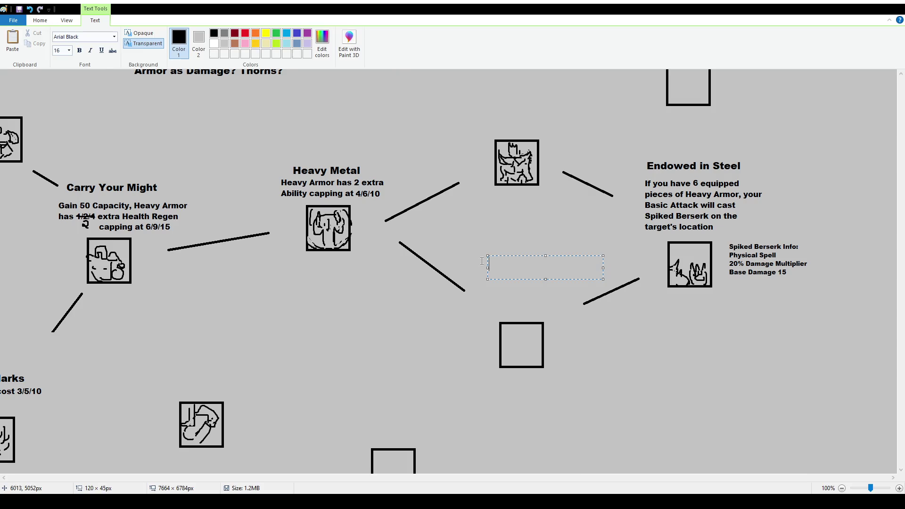
pyautogui.write('Dreadnought')
pyautogui.click(318, 427)
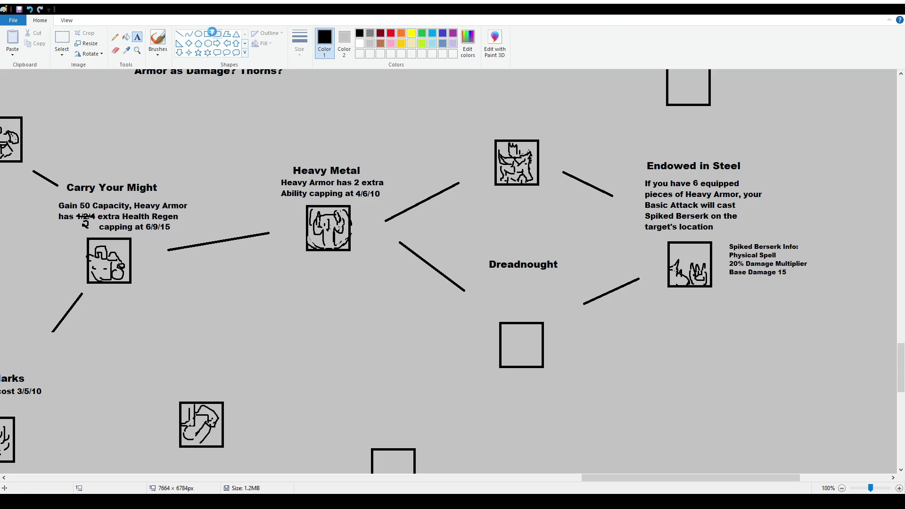
# Raise 'Dreadnought' slightly and try a 12 pt description box below it, then discard it.
pyautogui.click(62, 39)
pyautogui.moveTo(481, 249)
pyautogui.mouseDown()
pyautogui.moveTo(563, 287)
pyautogui.moveTo(550, 262)
pyautogui.mouseUp()
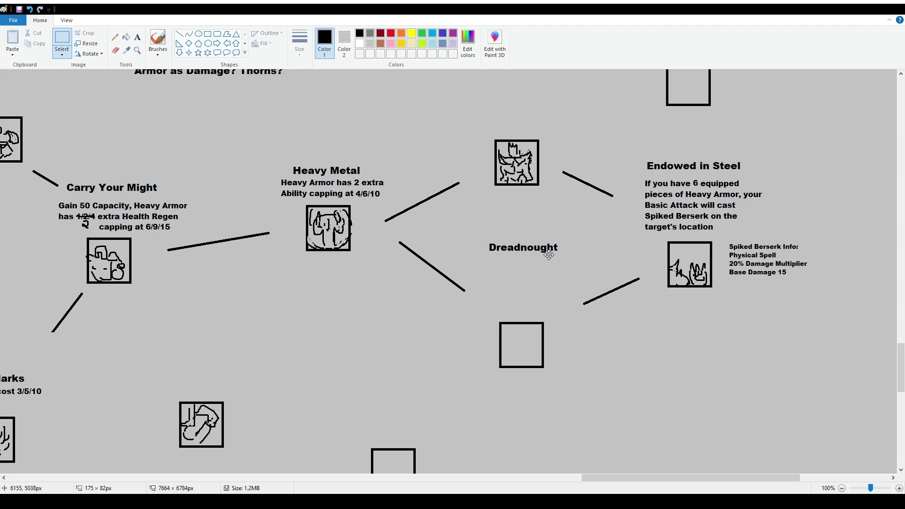
pyautogui.click(565, 326)
pyautogui.click(137, 37)
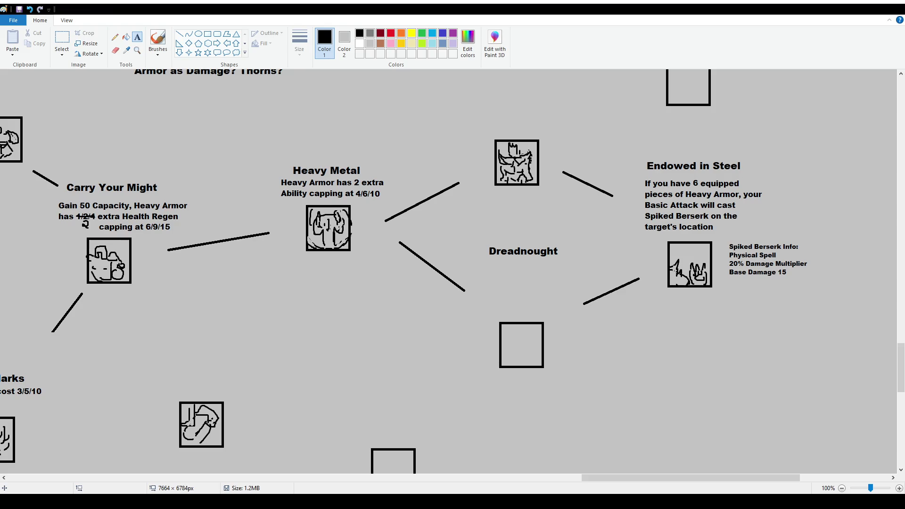
pyautogui.moveTo(471, 263); pyautogui.dragTo(586, 311)
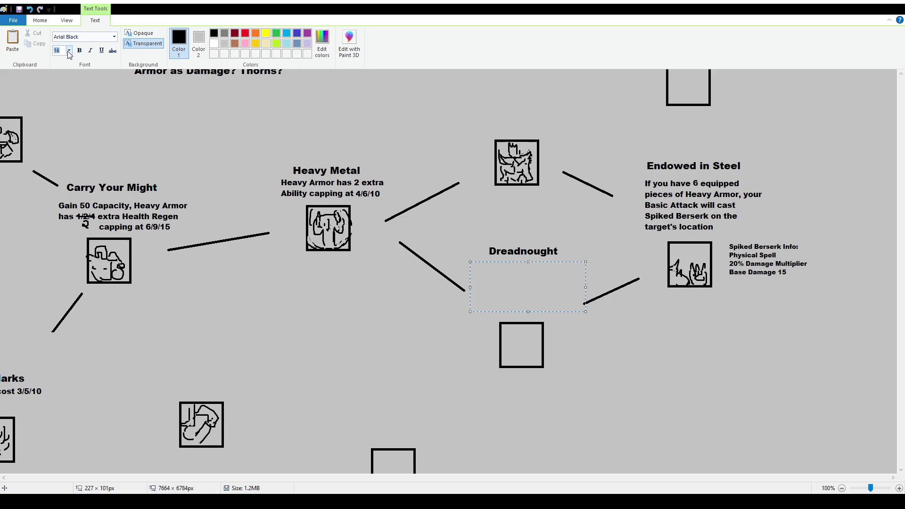
pyautogui.write('12')
pyautogui.click(156, 87)
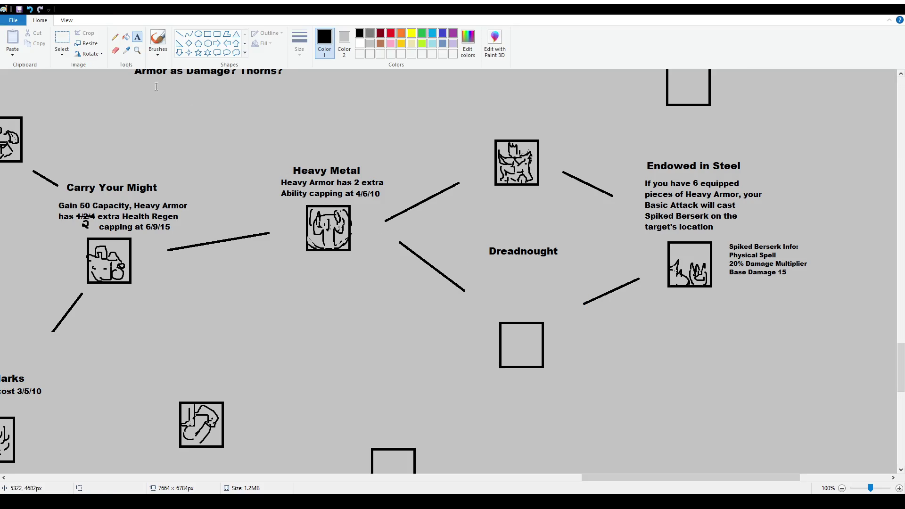
# Erase the Dreadnought label and type 'Dread Presence' in a new box between the connecting lines.
pyautogui.click(62, 41)
pyautogui.moveTo(483, 243); pyautogui.dragTo(560, 267)
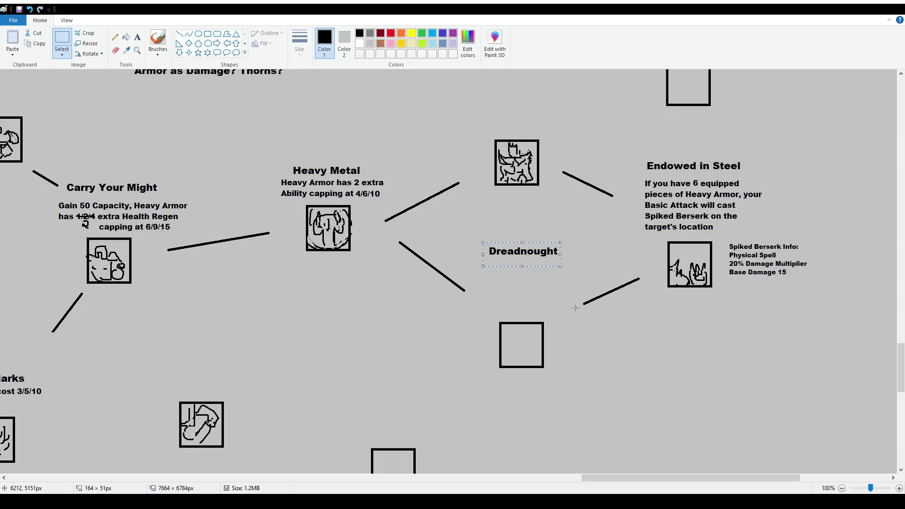
pyautogui.press('Delete')
pyautogui.click(137, 37)
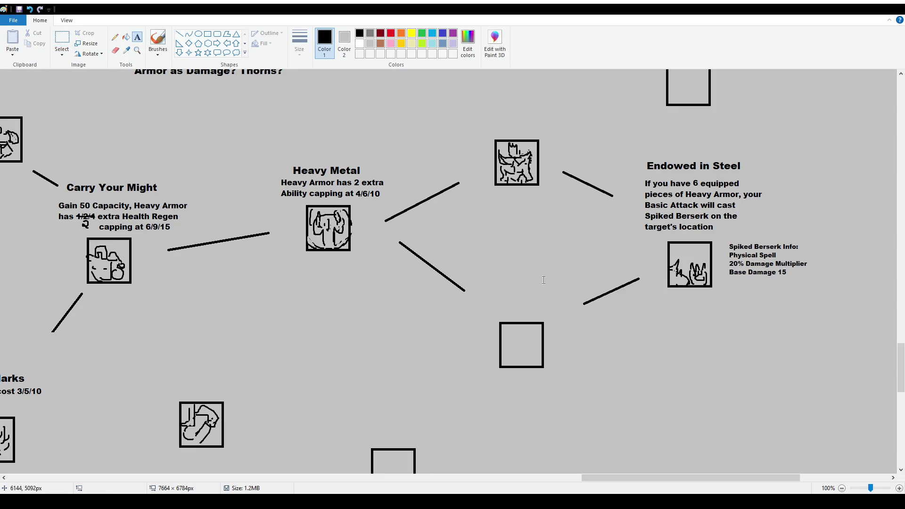
pyautogui.moveTo(481, 256); pyautogui.dragTo(571, 282)
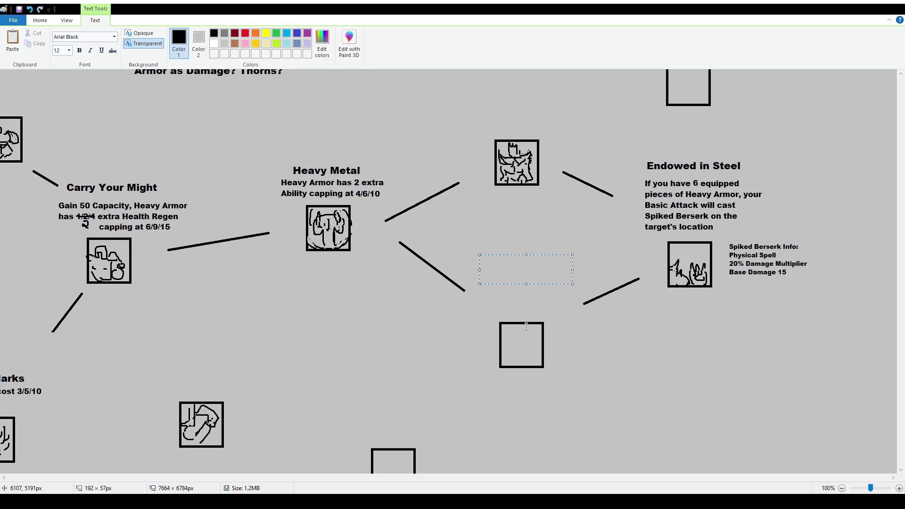
pyautogui.write('Dread Presence')
pyautogui.moveTo(542, 255); pyautogui.dragTo(547, 255)
# Set the name to size 16, insert 'ful', and widen the box so 'Dreadful Presence' fits one line.
pyautogui.hotkey('ctrl', 'a')
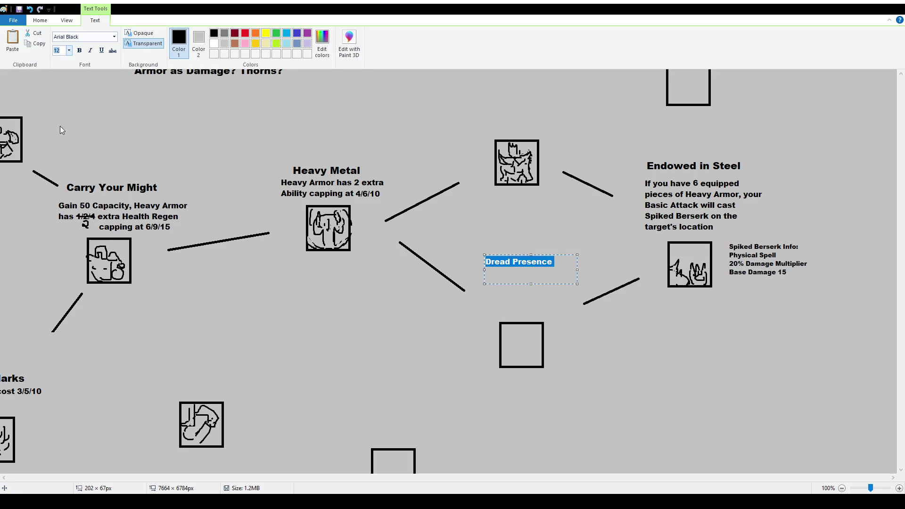
pyautogui.write('16')
pyautogui.press('Return')
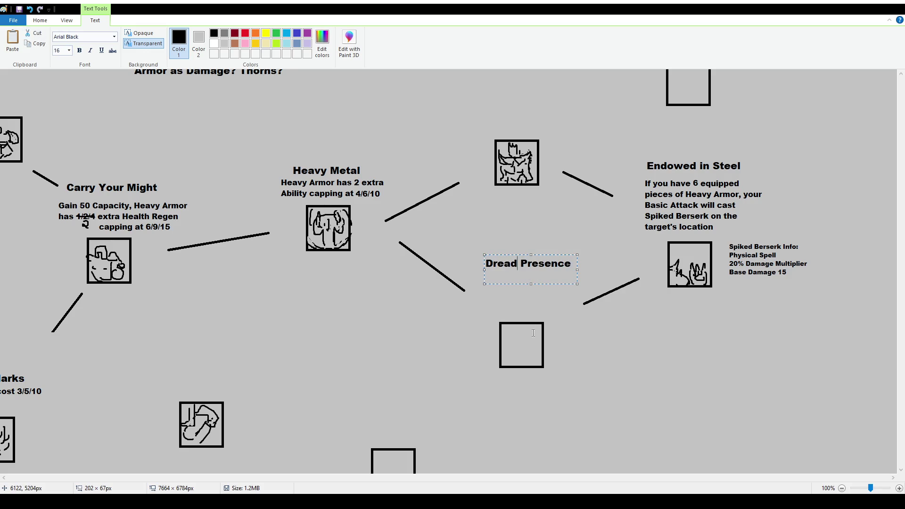
pyautogui.write('ful')
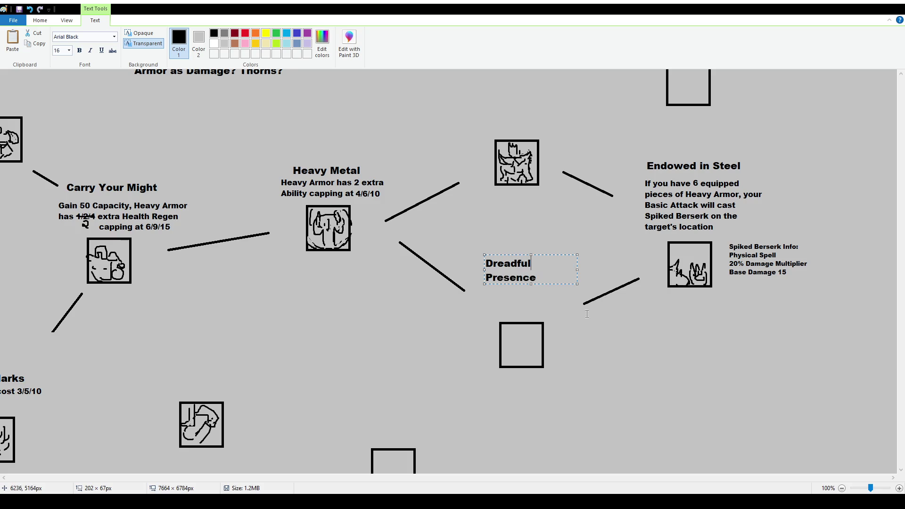
pyautogui.moveTo(578, 269)
pyautogui.mouseDown()
pyautogui.moveTo(588, 269)
pyautogui.moveTo(553, 258)
pyautogui.mouseUp()
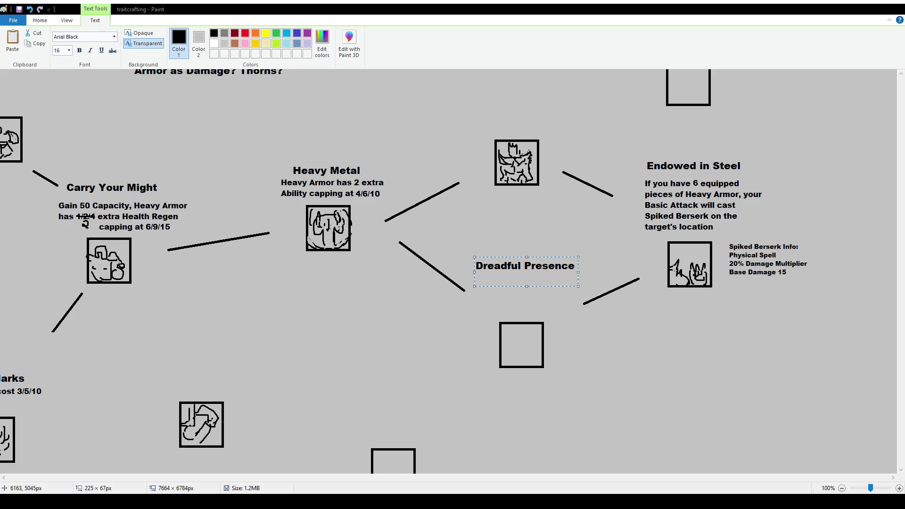
pyautogui.doubleClick(550, 266)
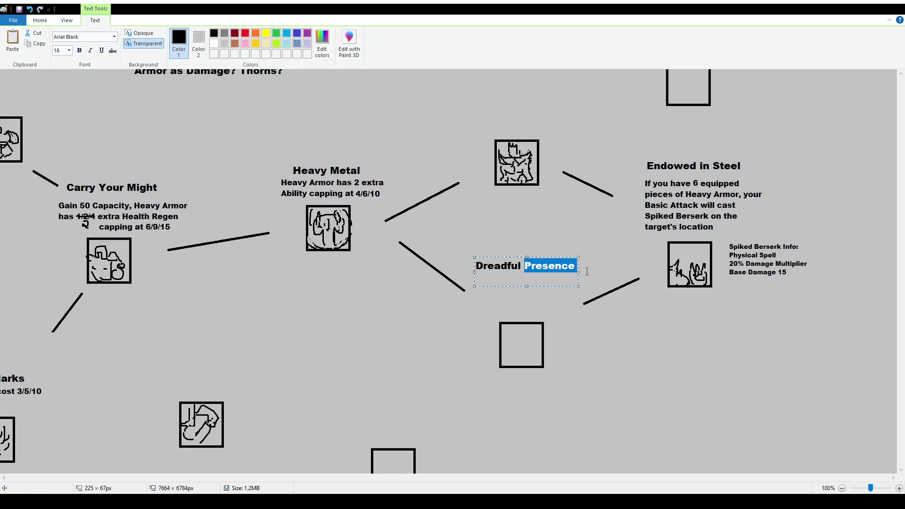
pyautogui.click(565, 338)
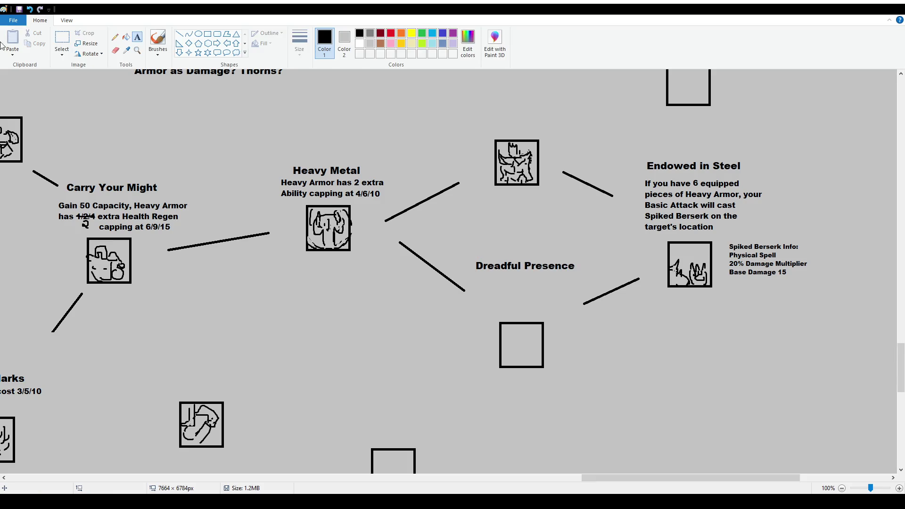
pyautogui.click(62, 41)
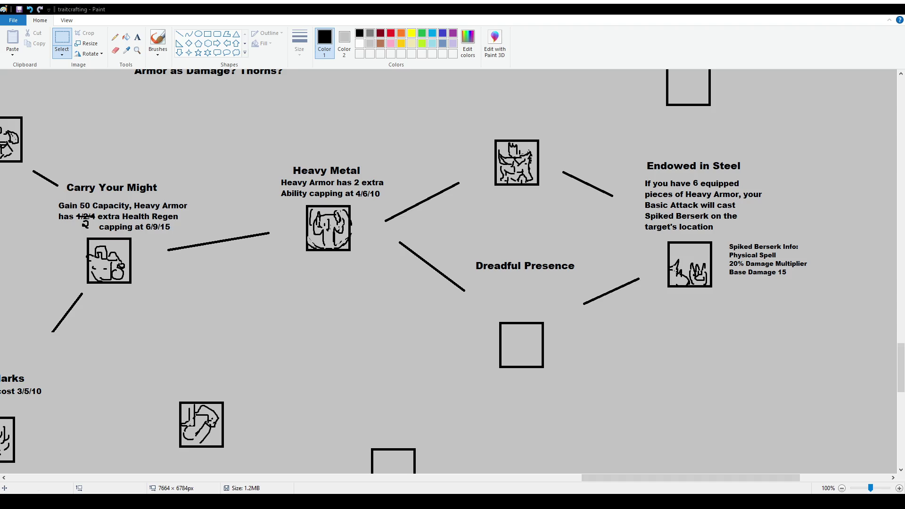
pyautogui.click(137, 37)
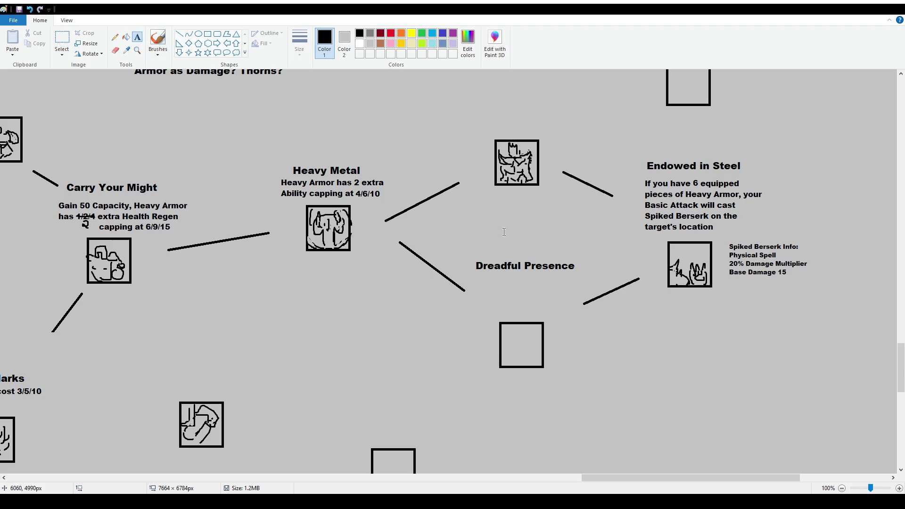
# Write 'Looming Dread' in a new text box above Dreadful Presence.
pyautogui.moveTo(474, 235); pyautogui.dragTo(593, 254)
pyautogui.write('Looming Dread')
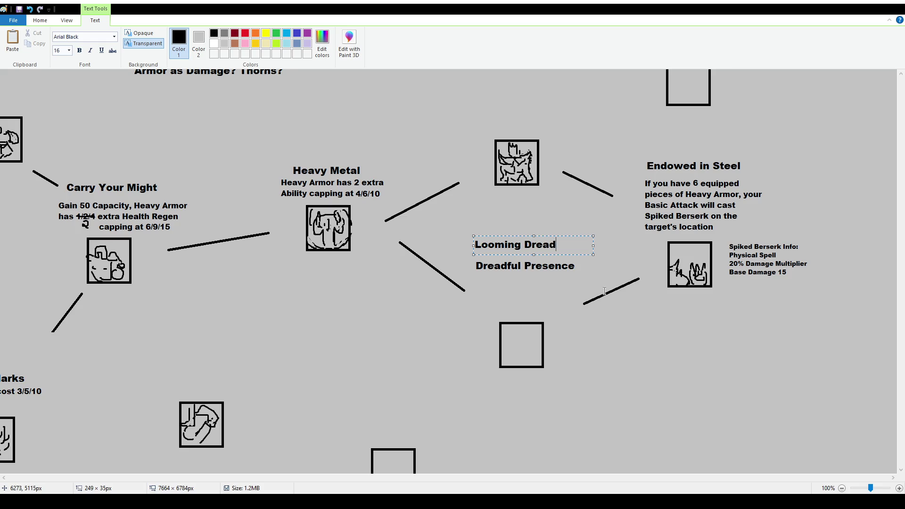
pyautogui.moveTo(565, 236); pyautogui.dragTo(572, 242)
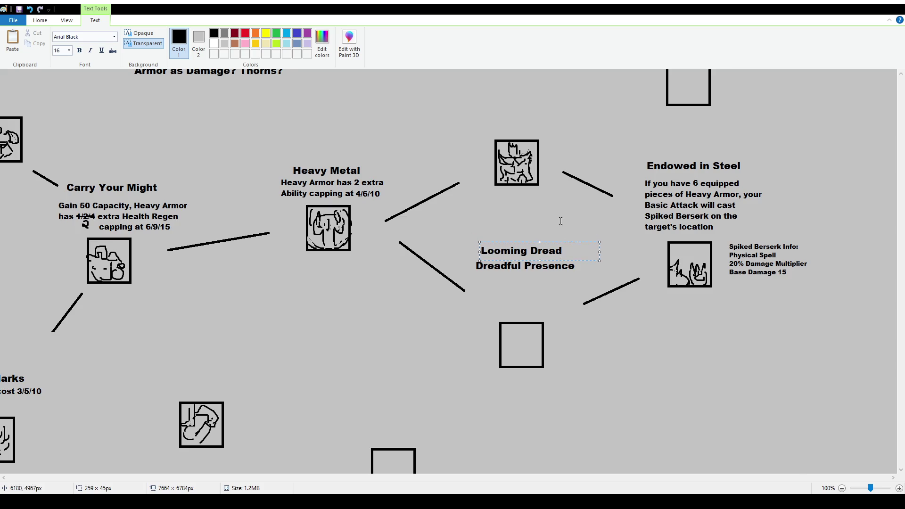
pyautogui.click(561, 222)
# Delete the 'Dreadful Presence' label and move 'Looming Dread' down into its place.
pyautogui.click(61, 40)
pyautogui.moveTo(468, 257); pyautogui.dragTo(582, 279)
pyautogui.press('Delete')
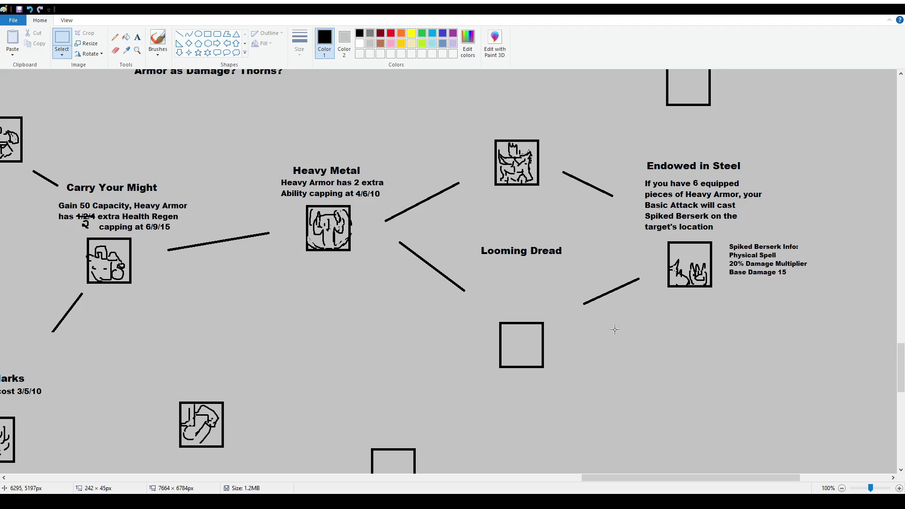
pyautogui.moveTo(481, 245)
pyautogui.mouseDown()
pyautogui.moveTo(578, 265)
pyautogui.moveTo(563, 277)
pyautogui.moveTo(563, 262)
pyautogui.mouseUp()
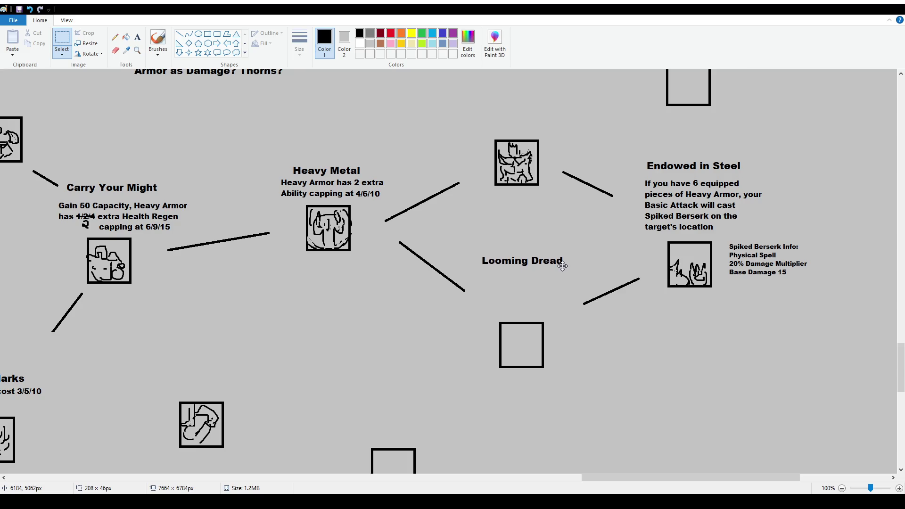
pyautogui.click(559, 324)
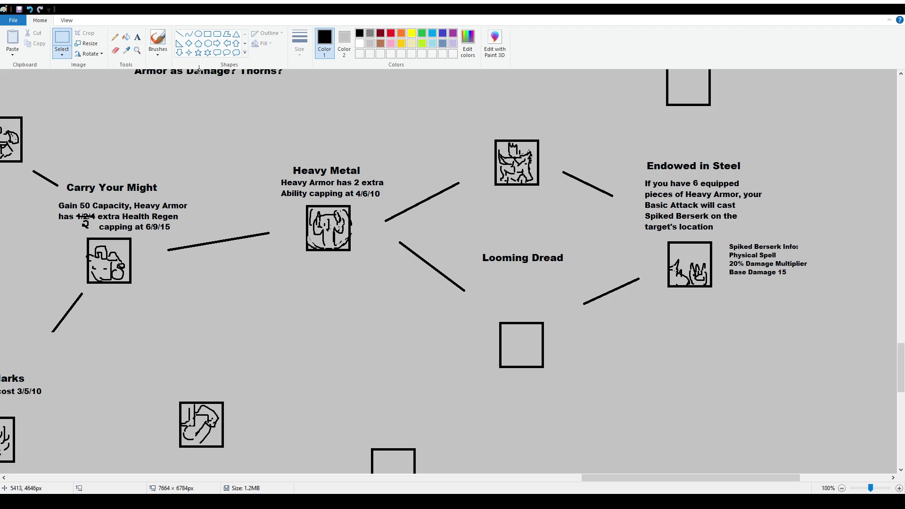
pyautogui.click(139, 40)
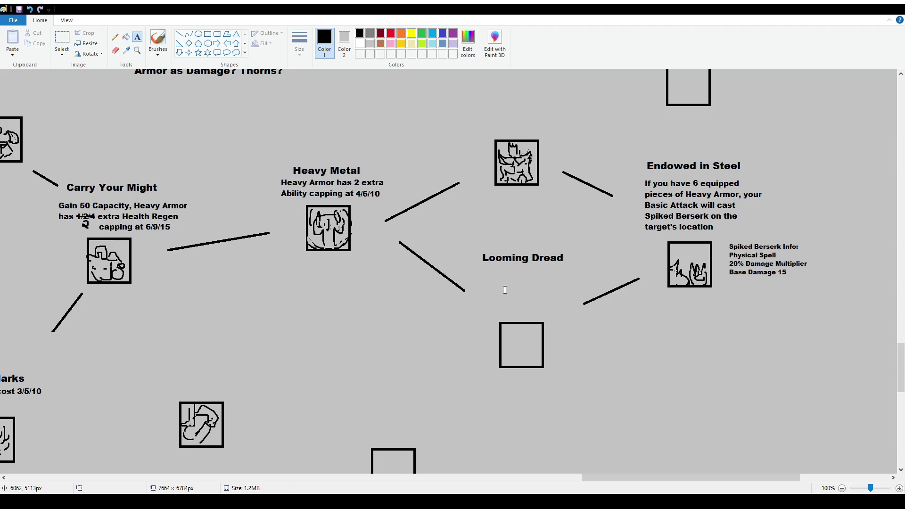
pyautogui.click(61, 41)
# Raise 'Looming Dread' slightly and add a 12 pt description 'After taking Damage,' beneath it.
pyautogui.moveTo(477, 247)
pyautogui.mouseDown()
pyautogui.moveTo(581, 289)
pyautogui.moveTo(564, 256)
pyautogui.mouseUp()
pyautogui.click(277, 126)
pyautogui.click(137, 37)
pyautogui.moveTo(471, 256); pyautogui.dragTo(571, 316)
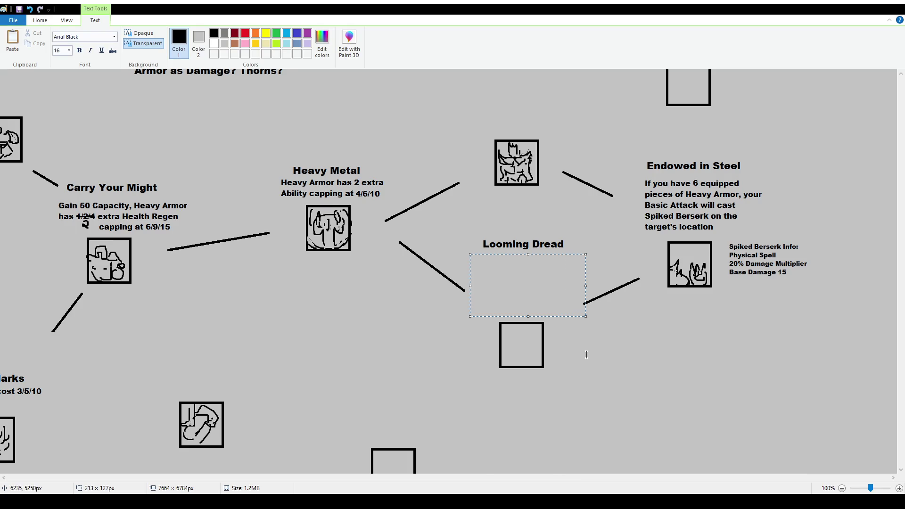
pyautogui.click(68, 90)
pyautogui.write('After taking Damage,')
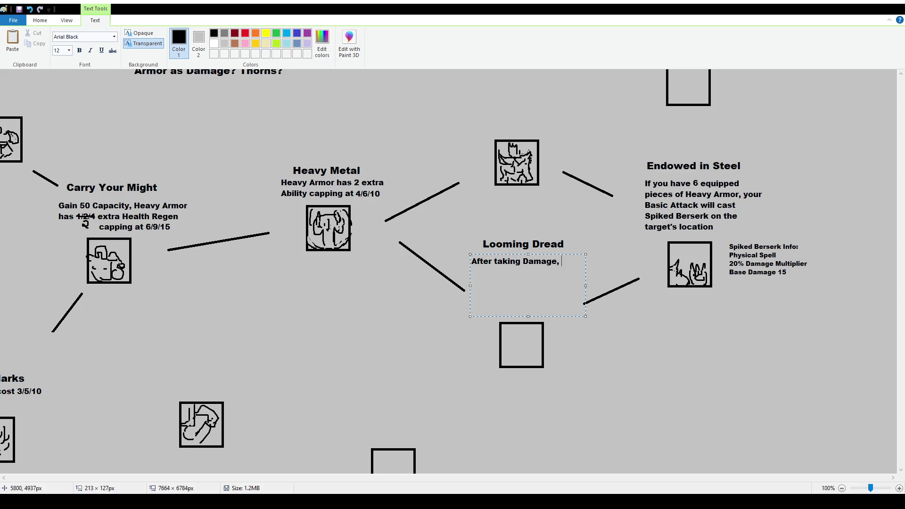
pyautogui.click(44, 244)
pyautogui.scroll(-15, 489, 454)
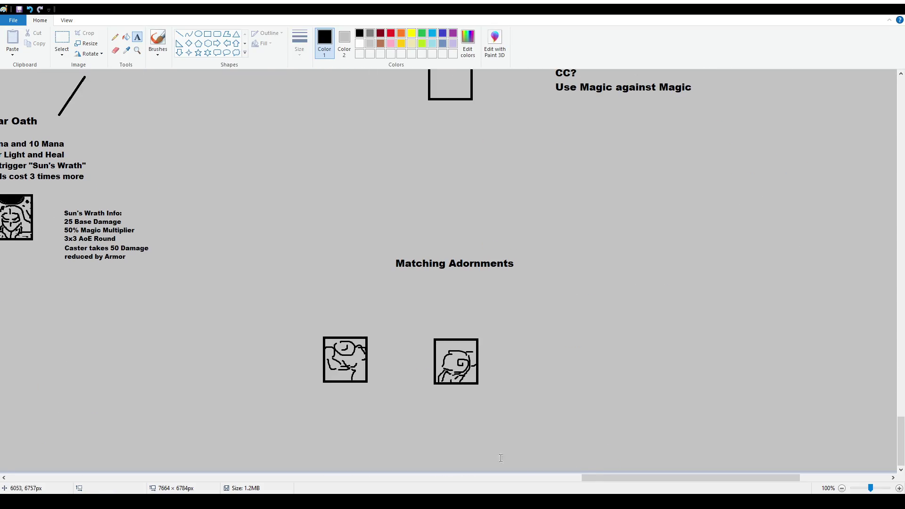
pyautogui.moveTo(595, 479); pyautogui.dragTo(338, 476)
pyautogui.scroll(5, 557, 274)
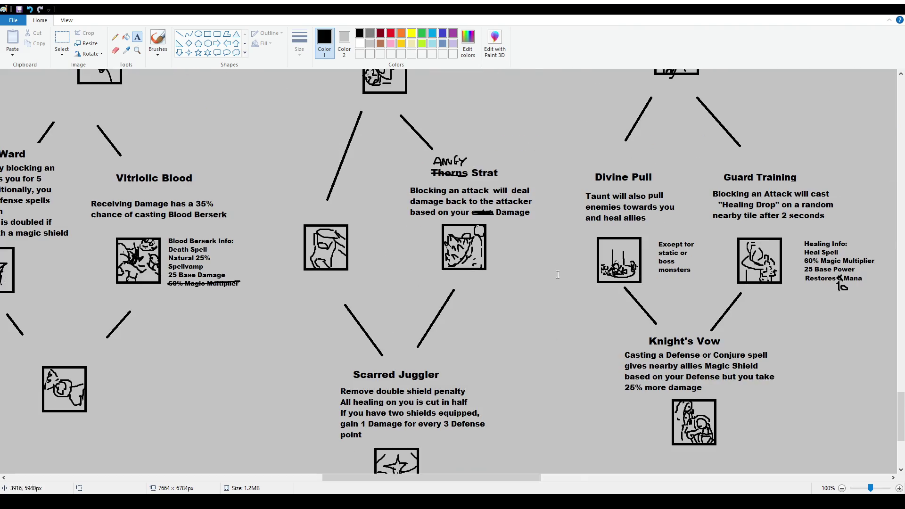
pyautogui.moveTo(516, 478); pyautogui.dragTo(594, 488)
pyautogui.click(62, 40)
pyautogui.moveTo(396, 160)
pyautogui.mouseDown()
pyautogui.moveTo(556, 312)
pyautogui.moveTo(567, 304)
pyautogui.mouseUp()
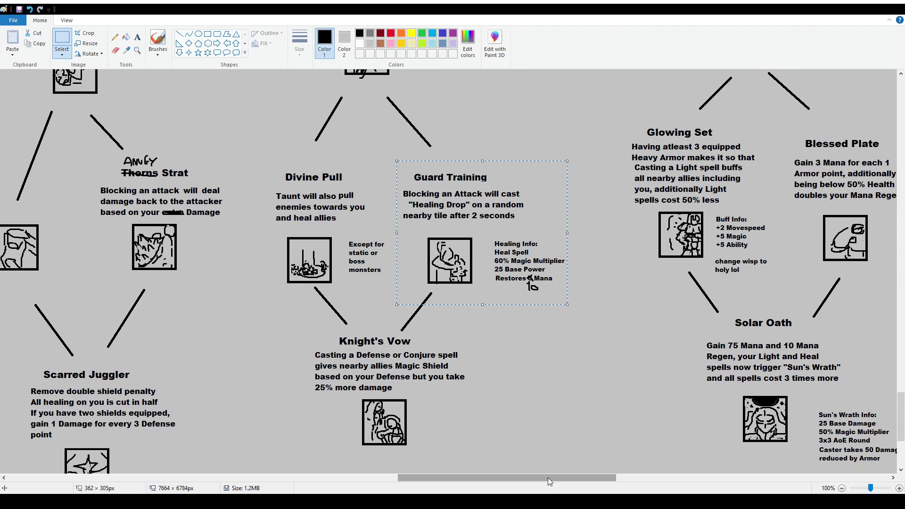
pyautogui.moveTo(548, 477); pyautogui.dragTo(562, 481)
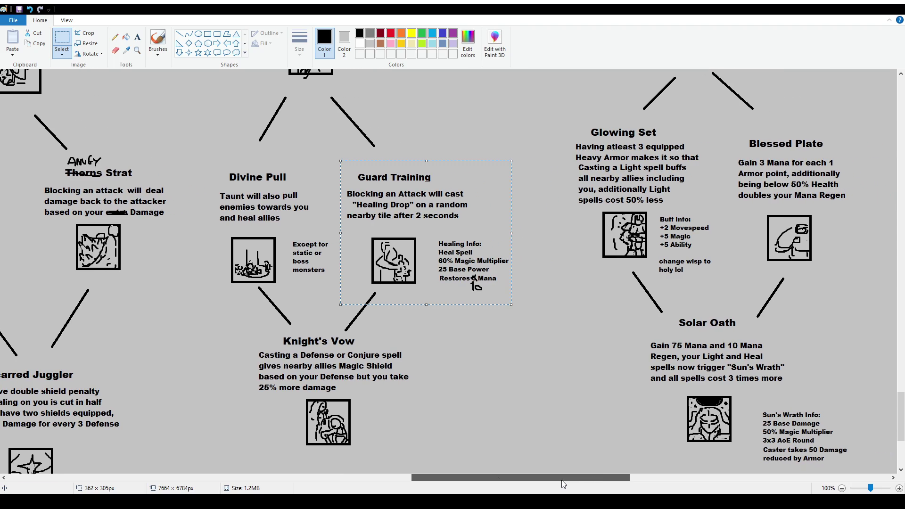
pyautogui.moveTo(564, 484); pyautogui.dragTo(700, 480)
pyautogui.scroll(8, 573, 334)
pyautogui.scroll(3, 573, 333)
pyautogui.scroll(-3, 643, 396)
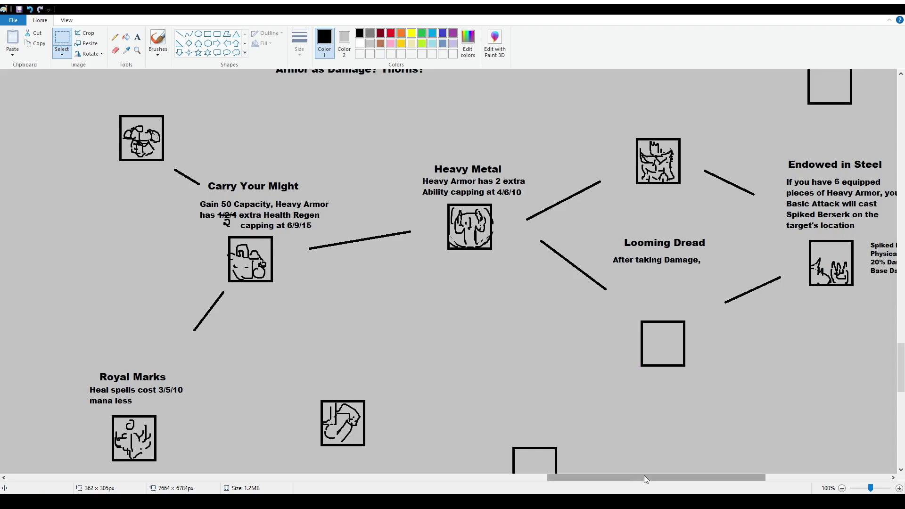
pyautogui.moveTo(645, 479); pyautogui.dragTo(678, 478)
# Erase the unfinished 'After taking Damage,' text and draw a new description box under Looming Dread.
pyautogui.click(137, 37)
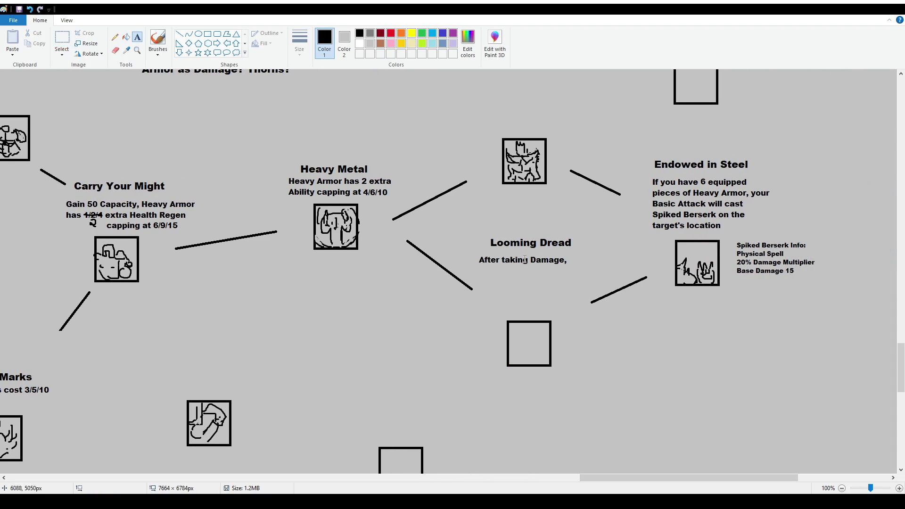
pyautogui.click(62, 37)
pyautogui.moveTo(478, 253); pyautogui.dragTo(575, 270)
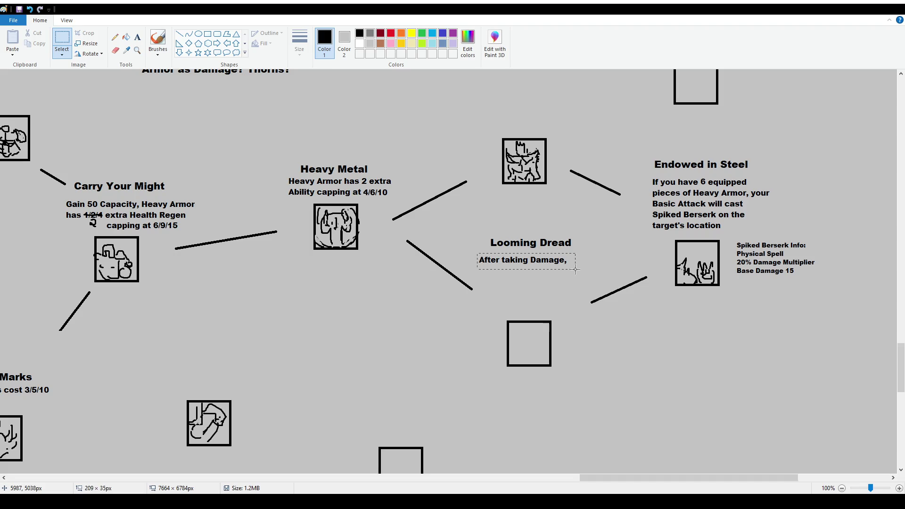
pyautogui.press('Delete')
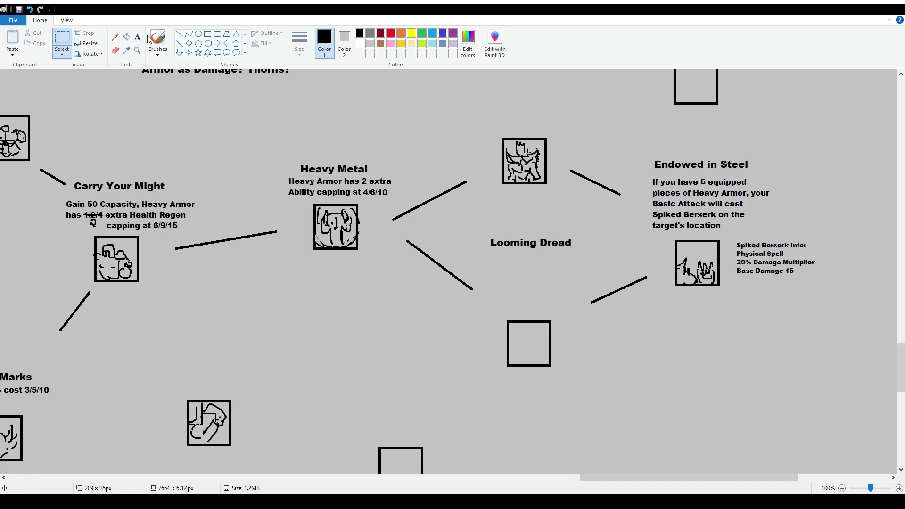
pyautogui.click(138, 36)
pyautogui.moveTo(475, 257); pyautogui.dragTo(591, 307)
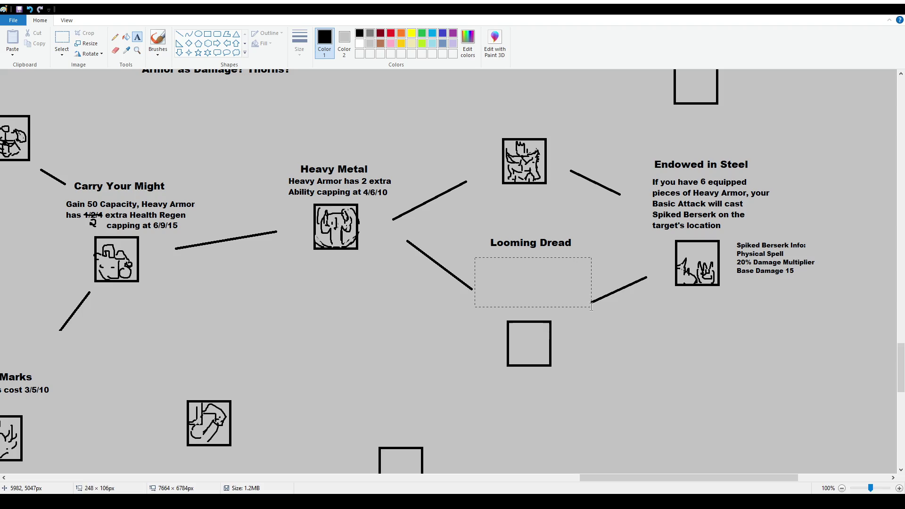
# Type 'After taking Damage, standing still for 2 seconds will cast "Dread" on a random nearby tile', shifted right.
pyautogui.write('After taking Damage, standing still of r')
pyautogui.press('BackSpace')
pyautogui.press('BackSpace')
pyautogui.press('BackSpace')
pyautogui.write('for 2 seconds will cast a random')
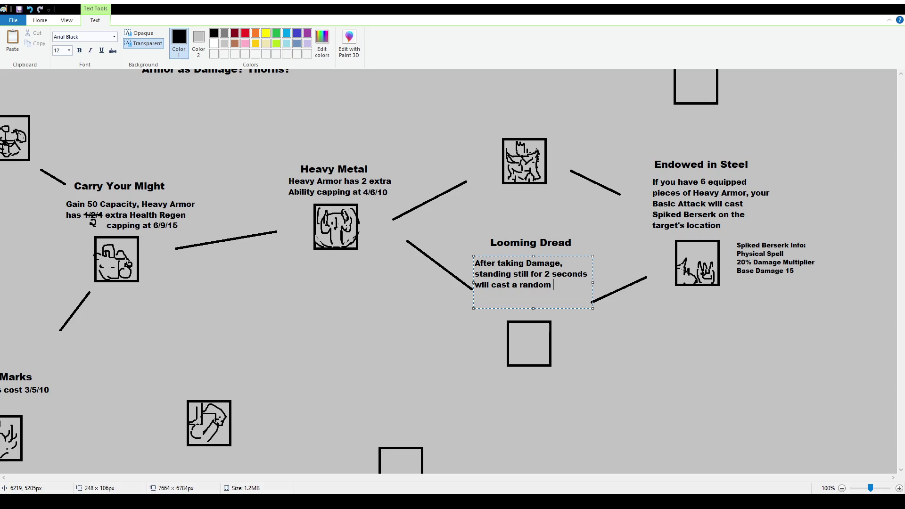
pyautogui.hotkey('ctrl', 'shift', 'Left')
pyautogui.hotkey('ctrl', 'shift', 'Left')
pyautogui.write('":')
pyautogui.press('BackSpace')
pyautogui.write('Dread')
pyautogui.press('BackSpace')
pyautogui.write('ad"')
pyautogui.write(' on a random nearby tile')
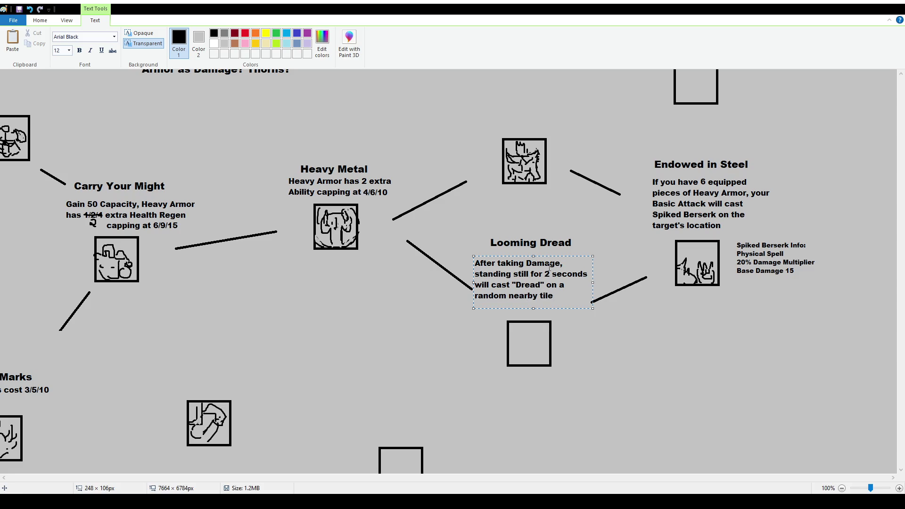
pyautogui.moveTo(571, 256); pyautogui.dragTo(579, 257)
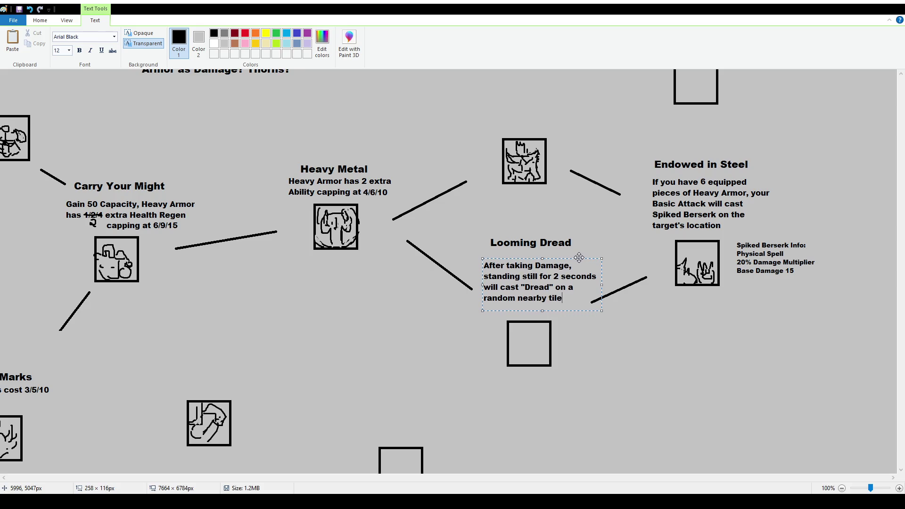
pyautogui.click(550, 234)
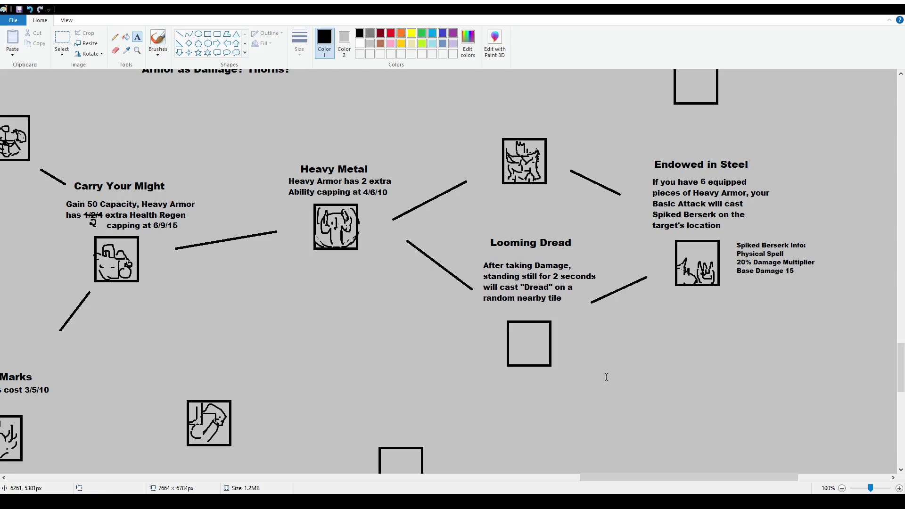
# Type the size 10 Dread info: Death Spell, 25 Base Damage, 60% Magic Multiplier, Spellvamps, Slows target.
pyautogui.moveTo(561, 320); pyautogui.dragTo(648, 382)
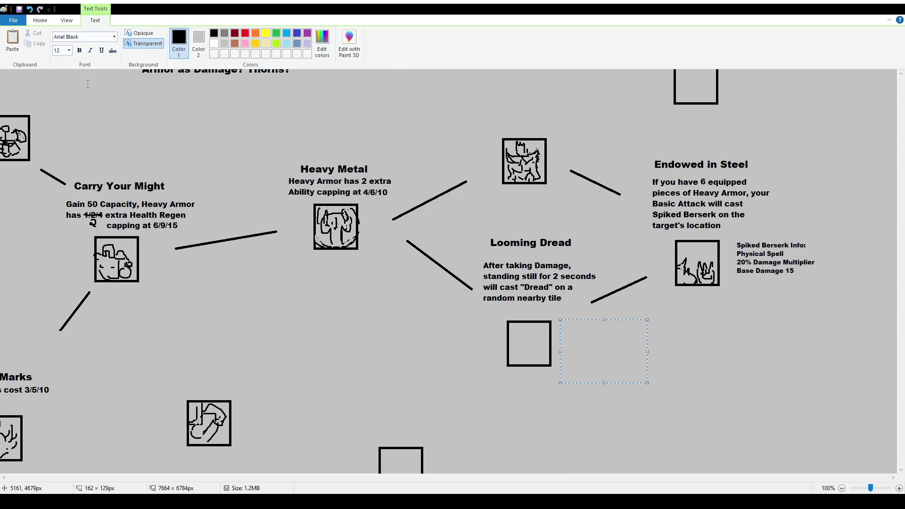
pyautogui.scroll(-2, 61, 51)
pyautogui.write('Dread')
pyautogui.press('Return')
pyautogui.write('Death Spell ')
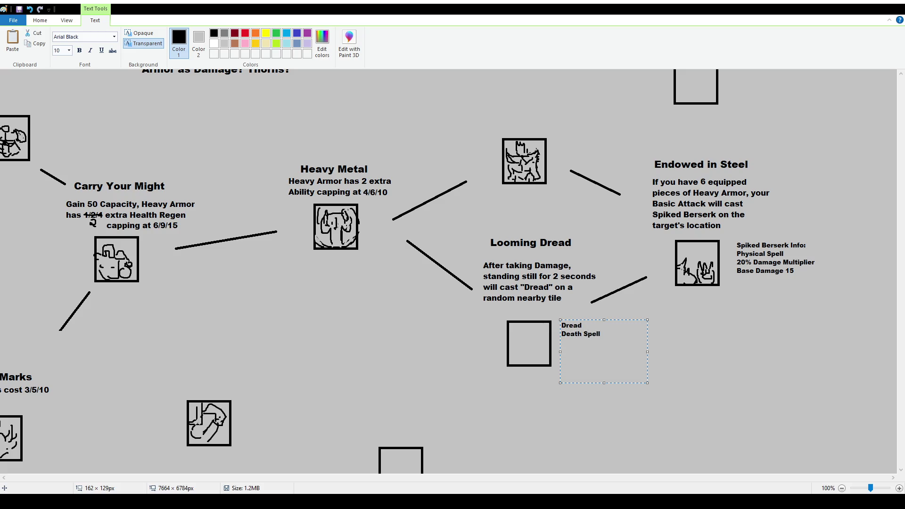
pyautogui.write('25 Base Damage')
pyautogui.press('Return')
pyautogui.write('60% Magic ')
pyautogui.write('Multiplier')
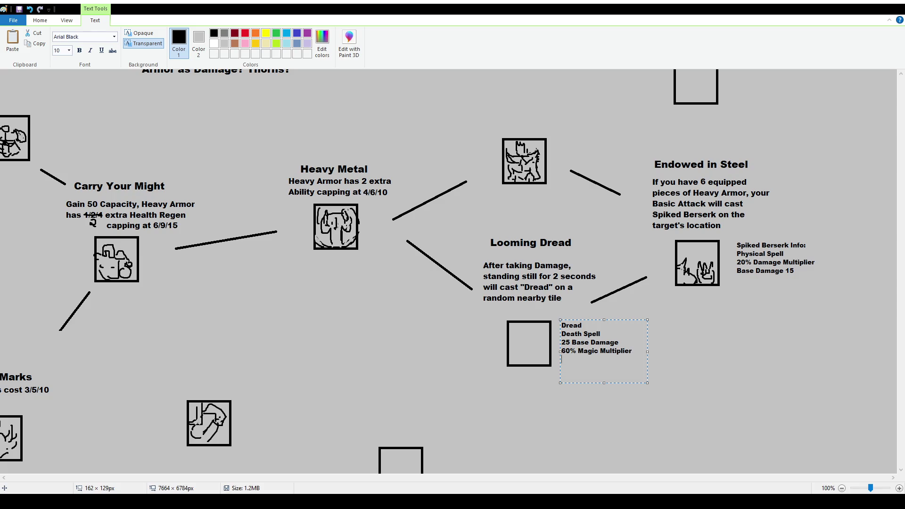
pyautogui.press('Return')
pyautogui.write('Spellvamps?')
pyautogui.press('Return')
pyautogui.write('Slows target?')
pyautogui.press('BackSpace')
pyautogui.press('BackSpace')
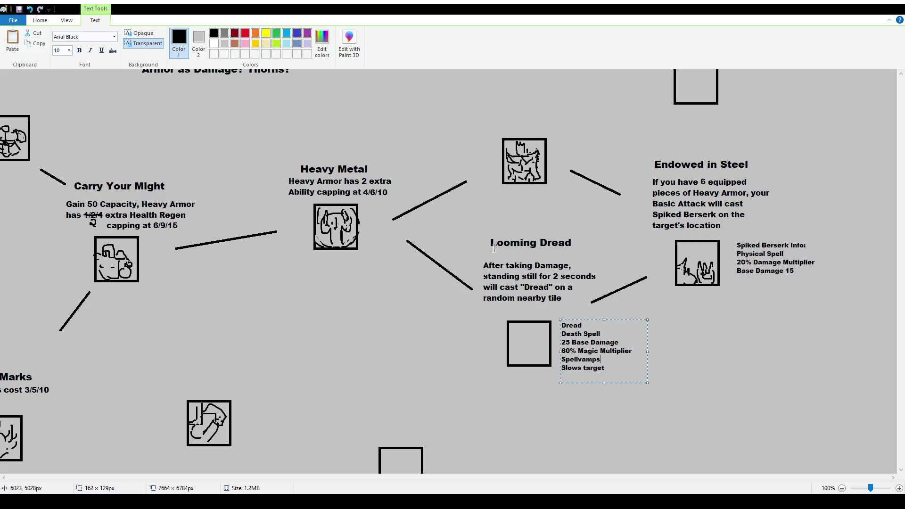
pyautogui.press('Escape')
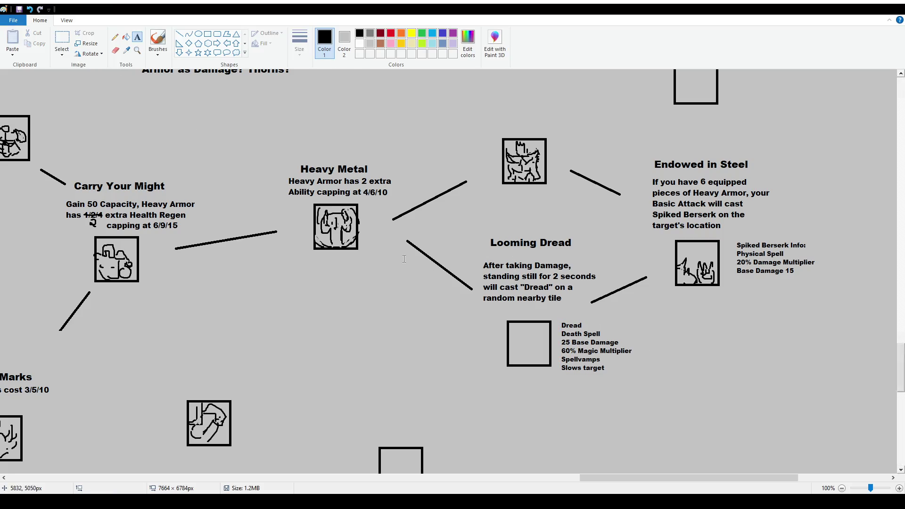
pyautogui.click(60, 49)
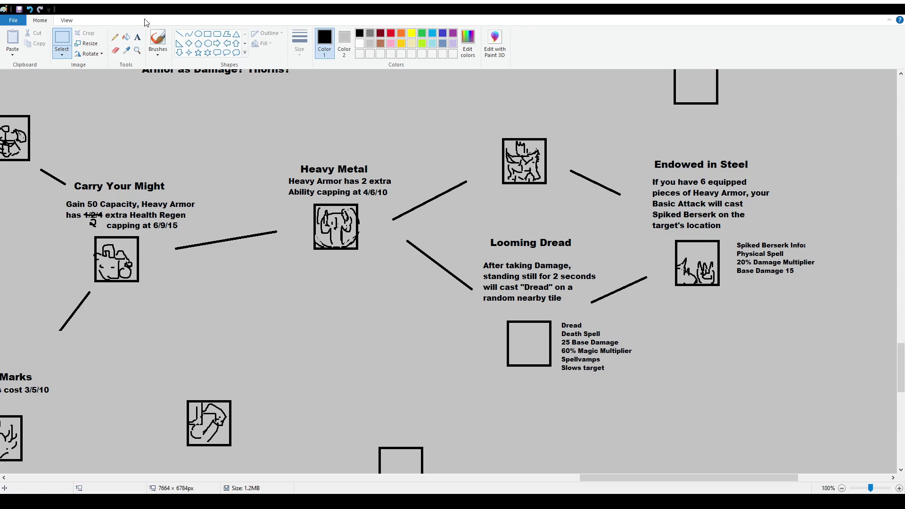
pyautogui.click(158, 41)
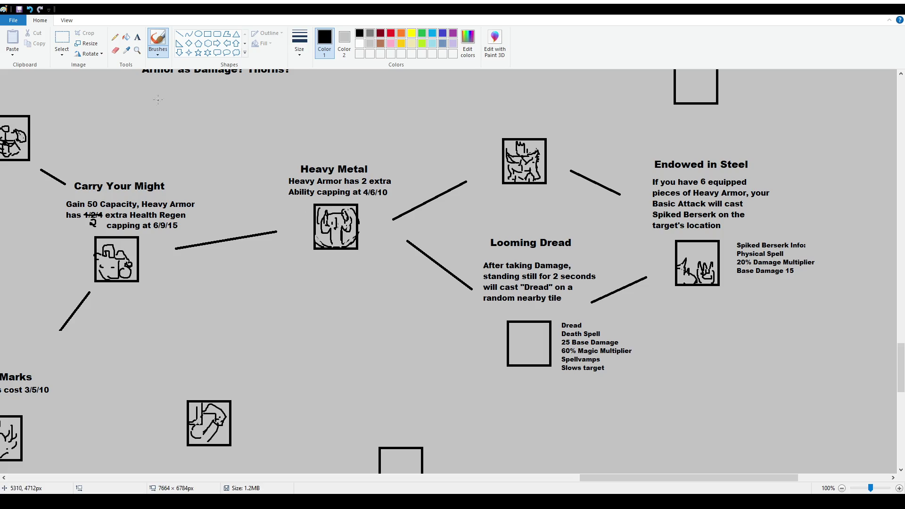
# Zoom to 200% and sketch the first curved strokes of the Dread icon, undoing stray ones.
pyautogui.moveTo(535, 338); pyautogui.dragTo(534, 352)
pyautogui.hotkey('ctrl', 'z')
pyautogui.keyDown('ctrl'); pyautogui.scroll(2, 416, 367); pyautogui.keyUp('ctrl')
pyautogui.keyDown('ctrl'); pyautogui.scroll(1, 416, 367); pyautogui.keyUp('ctrl')
pyautogui.scroll(-5, 519, 382)
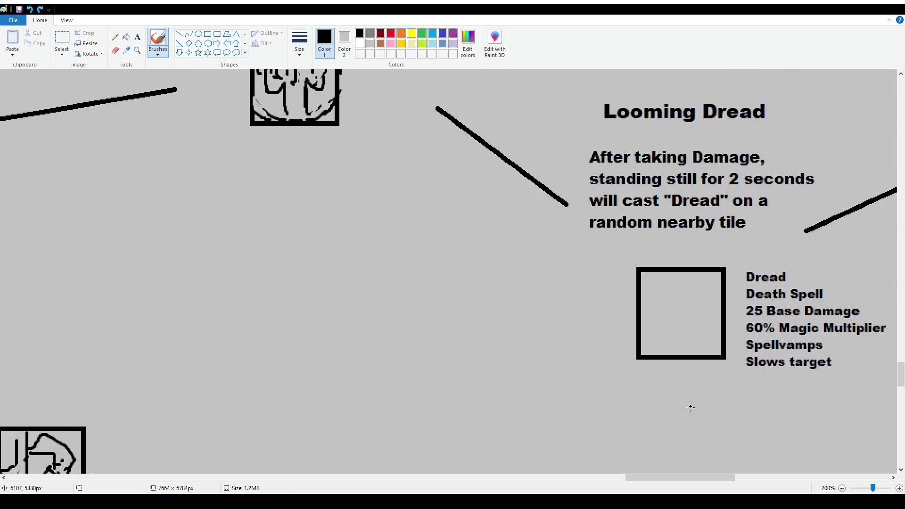
pyautogui.moveTo(684, 477); pyautogui.dragTo(713, 477)
pyautogui.moveTo(425, 296); pyautogui.dragTo(439, 305)
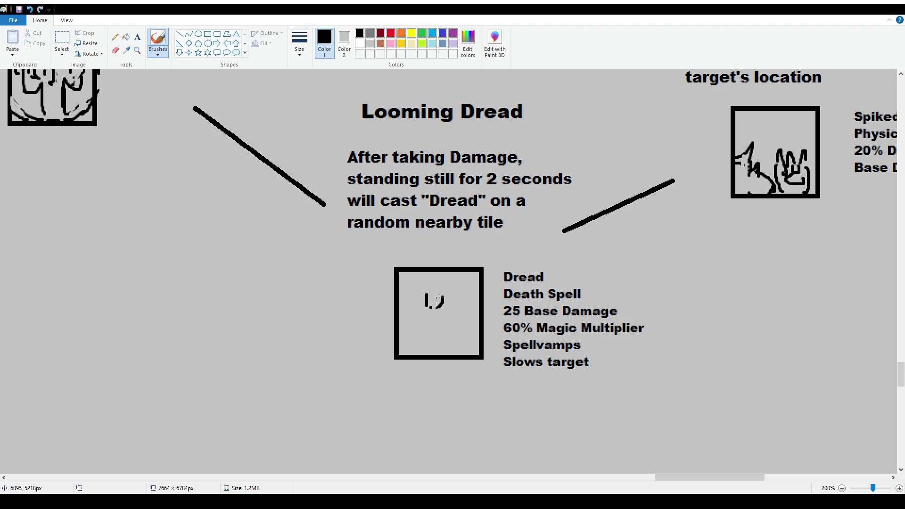
pyautogui.moveTo(442, 300); pyautogui.dragTo(440, 311)
pyautogui.hotkey('ctrl', 'z')
pyautogui.moveTo(427, 297); pyautogui.dragTo(436, 305)
pyautogui.hotkey('ctrl', 'z')
# Erase the messy scribble in the box, then redraw the figure's angular strokes.
pyautogui.hotkey('ctrl', 'z')
pyautogui.click(61, 38)
pyautogui.moveTo(428, 282)
pyautogui.mouseDown()
pyautogui.moveTo(456, 323)
pyautogui.moveTo(444, 307)
pyautogui.mouseUp()
pyautogui.press('Delete')
pyautogui.click(157, 40)
pyautogui.moveTo(453, 315)
pyautogui.mouseDown()
pyautogui.moveTo(470, 323)
pyautogui.moveTo(427, 316)
pyautogui.moveTo(415, 327)
pyautogui.moveTo(434, 339)
pyautogui.moveTo(443, 334)
pyautogui.moveTo(434, 325)
pyautogui.moveTo(463, 319)
pyautogui.moveTo(449, 312)
pyautogui.moveTo(459, 315)
pyautogui.moveTo(436, 319)
pyautogui.moveTo(440, 312)
pyautogui.moveTo(427, 307)
pyautogui.mouseUp()
pyautogui.hotkey('ctrl', 'z')
pyautogui.hotkey('ctrl', 'z')
pyautogui.hotkey('ctrl', 'z')
pyautogui.hotkey('ctrl', 'z')
pyautogui.moveTo(422, 302)
pyautogui.mouseDown()
pyautogui.moveTo(435, 296)
pyautogui.moveTo(455, 333)
pyautogui.mouseUp()
pyautogui.hotkey('ctrl', 'z')
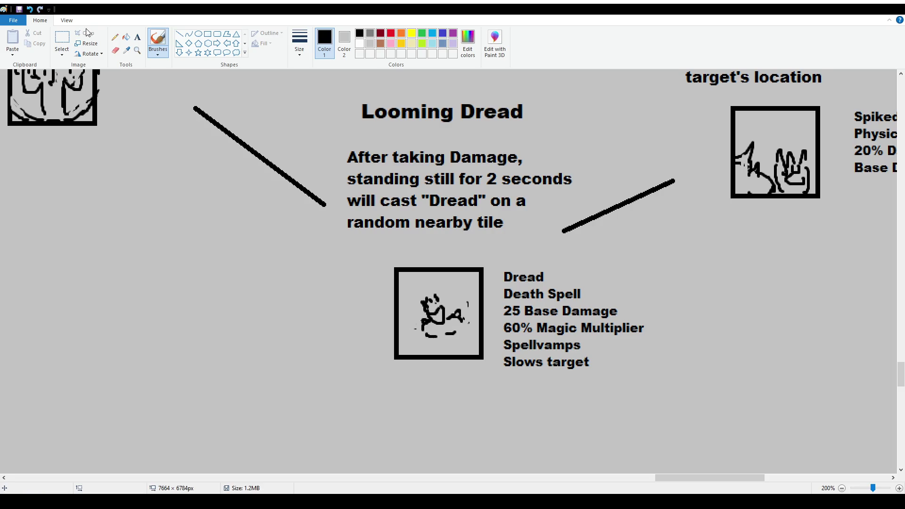
# Move the Dread figure up and slightly left, then add strokes to its right side and base.
pyautogui.click(62, 42)
pyautogui.moveTo(413, 293)
pyautogui.mouseDown()
pyautogui.moveTo(465, 349)
pyautogui.moveTo(452, 319)
pyautogui.moveTo(405, 324)
pyautogui.moveTo(409, 312)
pyautogui.moveTo(402, 312)
pyautogui.moveTo(410, 308)
pyautogui.moveTo(403, 321)
pyautogui.moveTo(426, 333)
pyautogui.mouseUp()
pyautogui.click(158, 40)
pyautogui.moveTo(459, 302)
pyautogui.mouseDown()
pyautogui.moveTo(477, 331)
pyautogui.moveTo(468, 333)
pyautogui.moveTo(477, 335)
pyautogui.mouseUp()
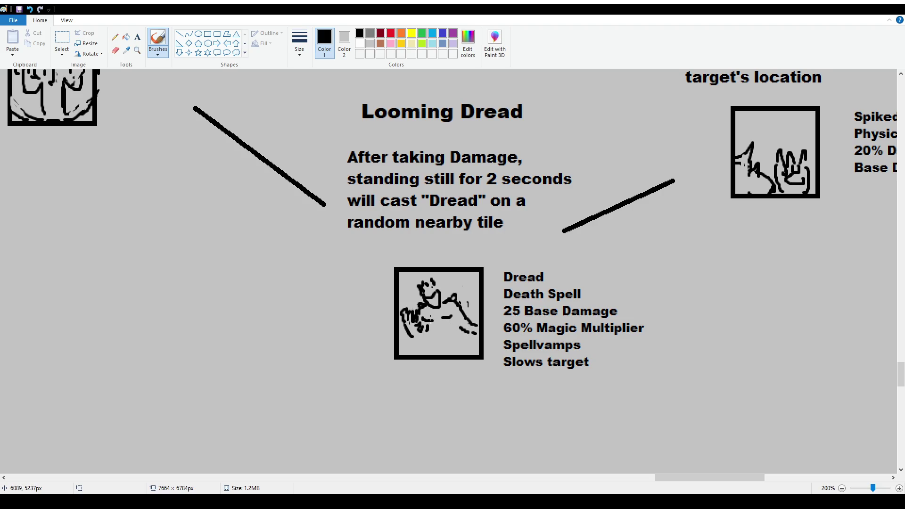
pyautogui.moveTo(436, 314)
pyautogui.mouseDown()
pyautogui.moveTo(456, 312)
pyautogui.moveTo(415, 321)
pyautogui.moveTo(445, 333)
pyautogui.moveTo(437, 332)
pyautogui.mouseUp()
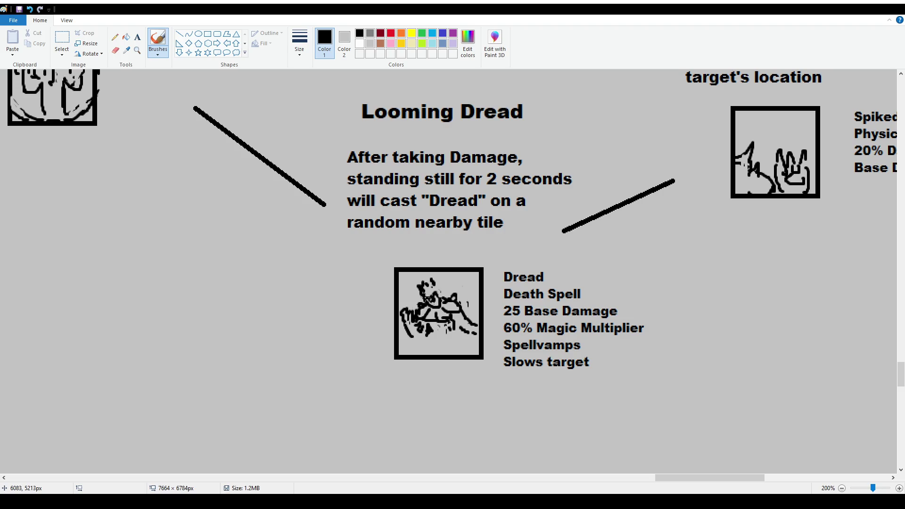
# Add short strokes to the figure's head, comparing versions with undo and redo.
pyautogui.moveTo(442, 296); pyautogui.dragTo(437, 285)
pyautogui.hotkey('ctrl', 'z')
pyautogui.hotkey('ctrl', 'z')
pyautogui.hotkey('ctrl', 'y')
pyautogui.hotkey('ctrl', 'y')
pyautogui.hotkey('ctrl', 'z')
pyautogui.hotkey('ctrl', 'y')
pyautogui.hotkey('ctrl', 'y')
pyautogui.hotkey('ctrl', 'z')
pyautogui.hotkey('ctrl', 'y')
pyautogui.hotkey('ctrl', 'z')
pyautogui.hotkey('ctrl', 'z')
# Draw a leg stroke and small marks on the figure's lower part, then select the whole drawing.
pyautogui.moveTo(425, 330)
pyautogui.mouseDown()
pyautogui.moveTo(427, 357)
pyautogui.moveTo(449, 332)
pyautogui.moveTo(466, 340)
pyautogui.moveTo(447, 344)
pyautogui.moveTo(469, 351)
pyautogui.moveTo(450, 339)
pyautogui.moveTo(454, 347)
pyautogui.mouseUp()
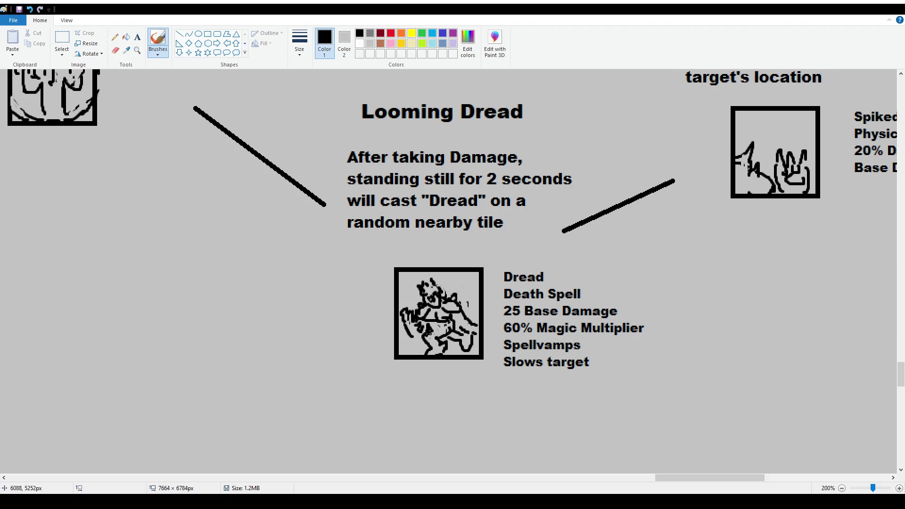
pyautogui.moveTo(450, 336)
pyautogui.mouseDown()
pyautogui.moveTo(465, 327)
pyautogui.moveTo(421, 333)
pyautogui.mouseUp()
pyautogui.click(62, 38)
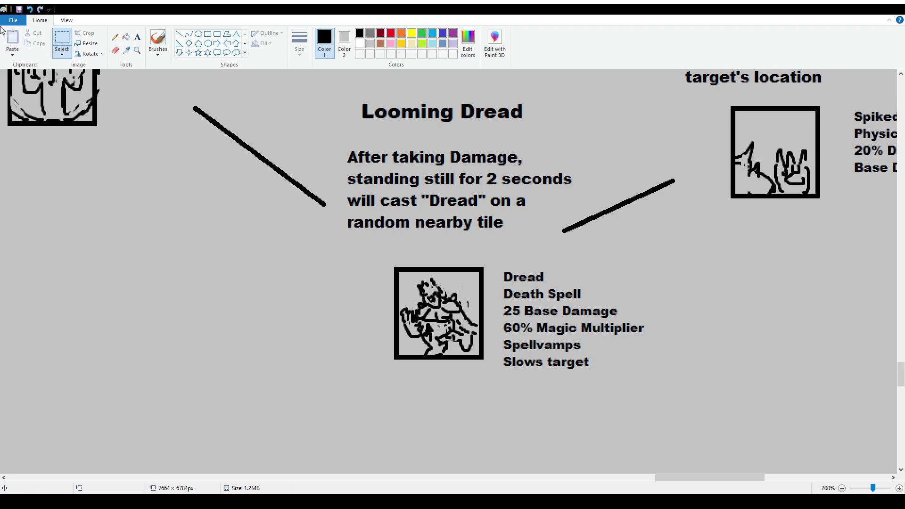
pyautogui.moveTo(400, 276)
pyautogui.mouseDown()
pyautogui.moveTo(478, 355)
pyautogui.moveTo(265, 318)
pyautogui.mouseUp()
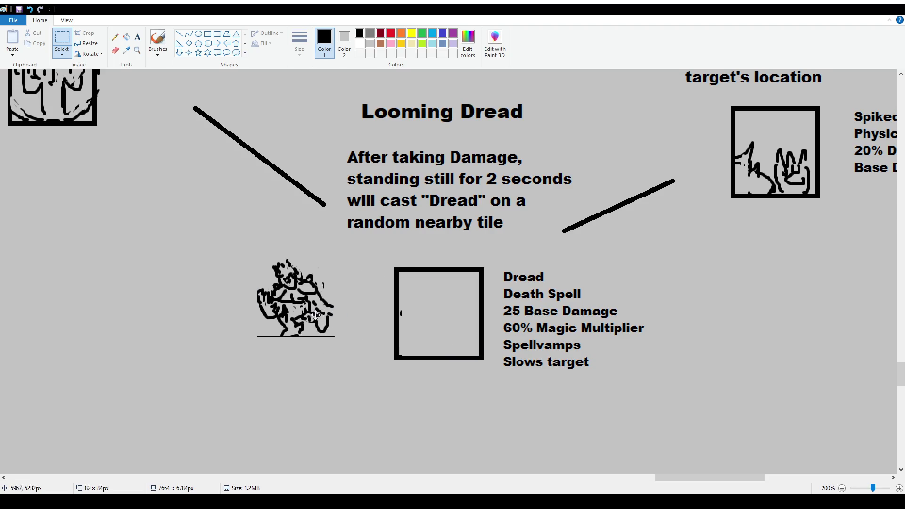
# Move the figure out to the left of its box and start a new doodle inside.
pyautogui.click(363, 292)
pyautogui.click(157, 40)
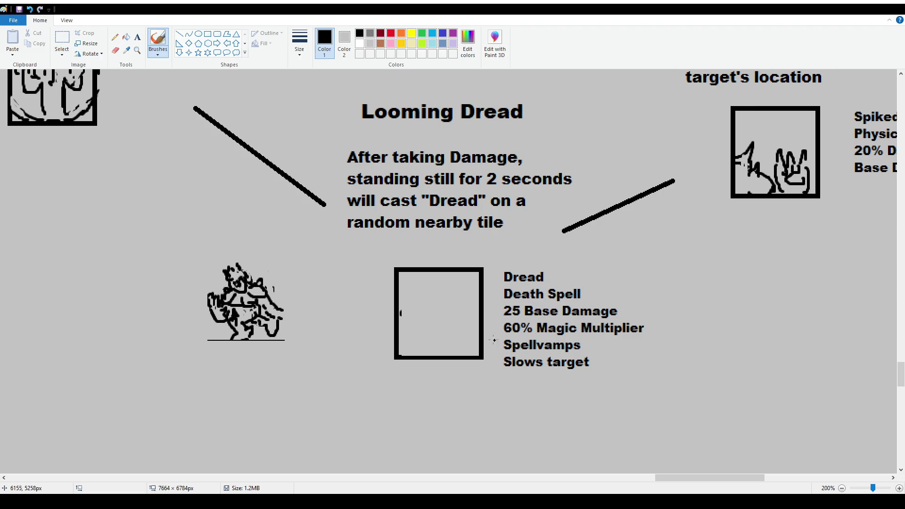
pyautogui.hotkey('ctrl', 'z')
pyautogui.moveTo(448, 300)
pyautogui.mouseDown()
pyautogui.moveTo(456, 323)
pyautogui.moveTo(464, 311)
pyautogui.moveTo(437, 323)
pyautogui.moveTo(443, 310)
pyautogui.moveTo(446, 330)
pyautogui.moveTo(476, 315)
pyautogui.moveTo(468, 323)
pyautogui.mouseUp()
pyautogui.moveTo(472, 319); pyautogui.dragTo(473, 319)
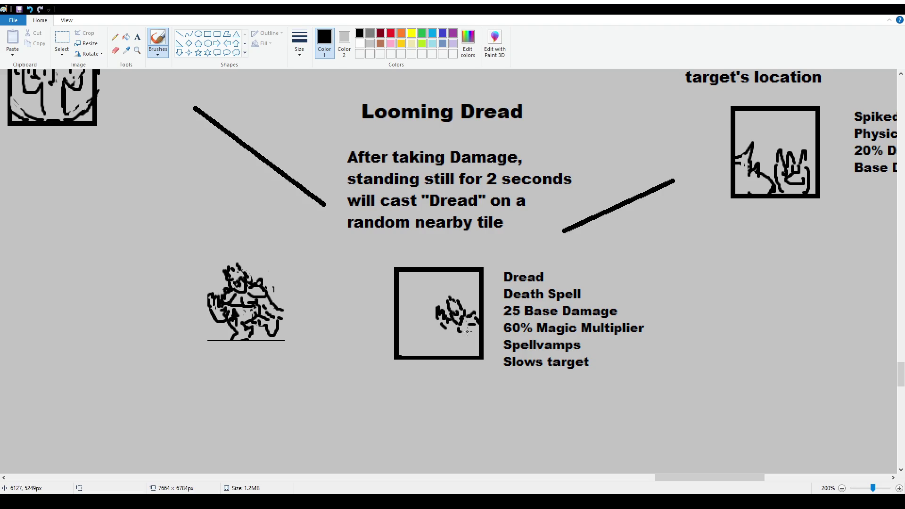
# Shift the new doodle upward and redraw its stem as a slanted stroke.
pyautogui.click(62, 38)
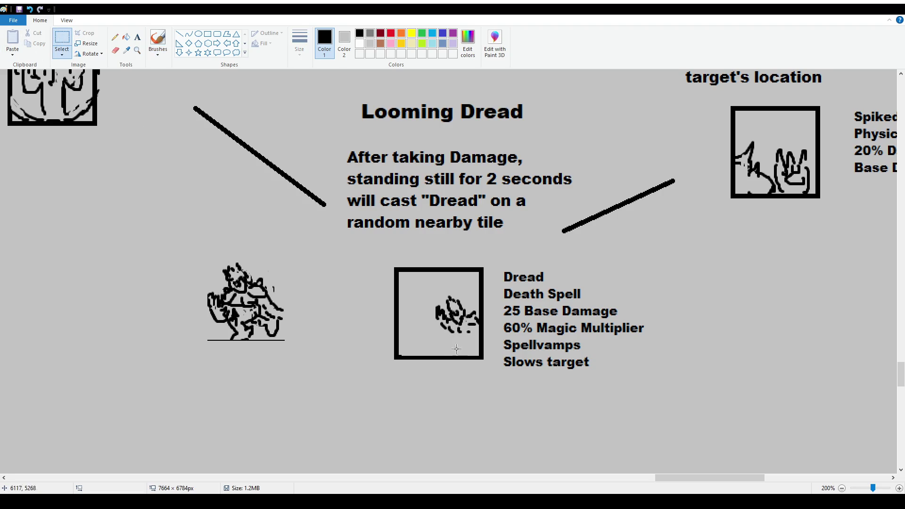
pyautogui.moveTo(434, 288)
pyautogui.mouseDown()
pyautogui.moveTo(478, 339)
pyautogui.moveTo(466, 314)
pyautogui.mouseUp()
pyautogui.click(460, 368)
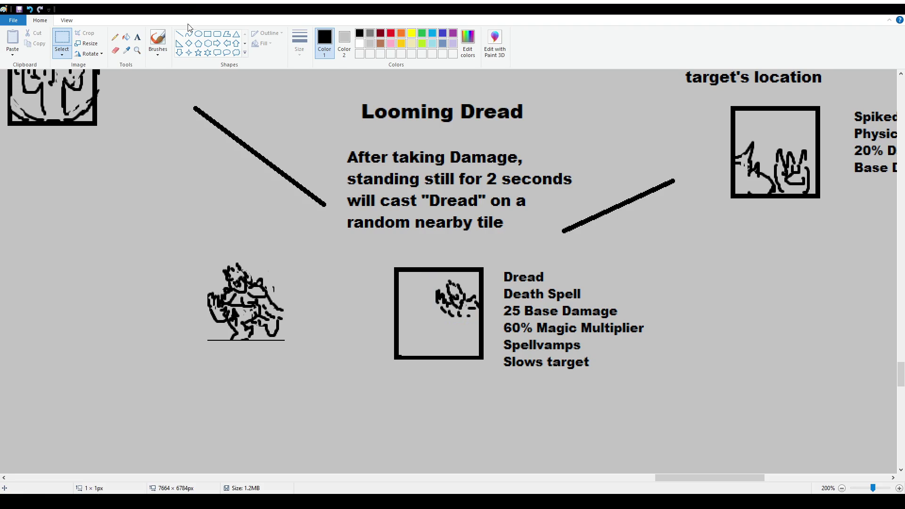
pyautogui.click(158, 38)
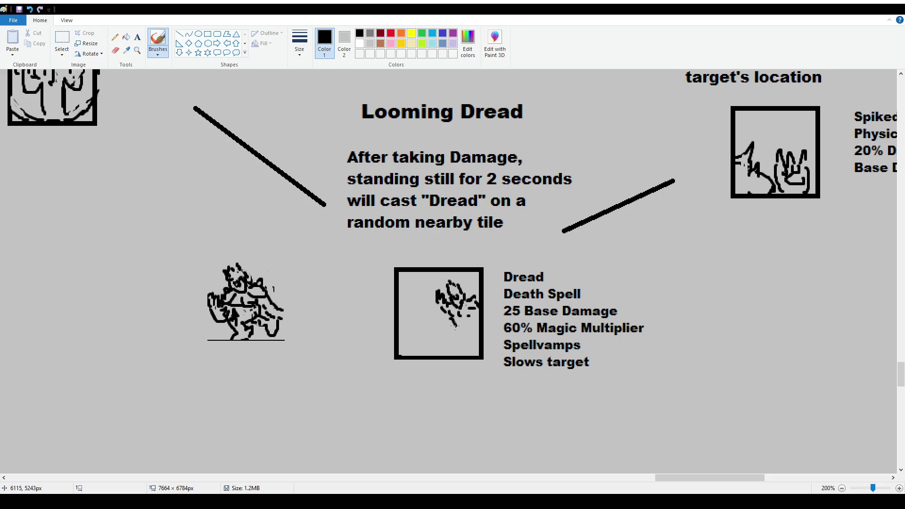
pyautogui.hotkey('ctrl', 'z')
pyautogui.moveTo(455, 325)
pyautogui.mouseDown()
pyautogui.moveTo(462, 356)
pyautogui.moveTo(472, 349)
pyautogui.moveTo(455, 356)
pyautogui.moveTo(476, 338)
pyautogui.mouseUp()
pyautogui.hotkey('ctrl', 'z')
# Trim the doodle's head, nudge it left and up, and paint a diagonal stroke across it.
pyautogui.hotkey('ctrl', 'z')
pyautogui.hotkey('ctrl', 'z')
pyautogui.hotkey('ctrl', 'z')
pyautogui.click(62, 39)
pyautogui.moveTo(434, 289)
pyautogui.mouseDown()
pyautogui.moveTo(447, 317)
pyautogui.moveTo(435, 320)
pyautogui.mouseUp()
pyautogui.press('Delete')
pyautogui.hotkey('ctrl', 'z')
pyautogui.moveTo(428, 287)
pyautogui.mouseDown()
pyautogui.moveTo(448, 322)
pyautogui.moveTo(430, 300)
pyautogui.mouseUp()
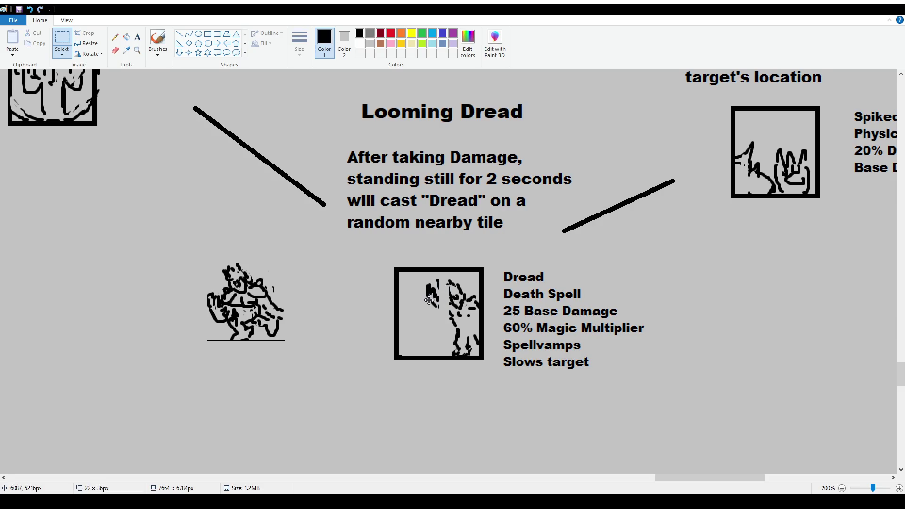
pyautogui.click(158, 41)
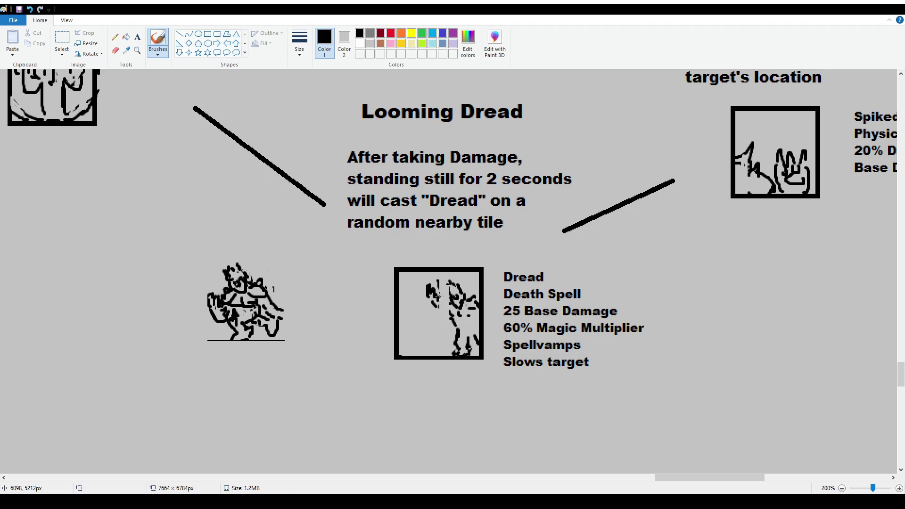
pyautogui.moveTo(438, 296); pyautogui.dragTo(452, 317)
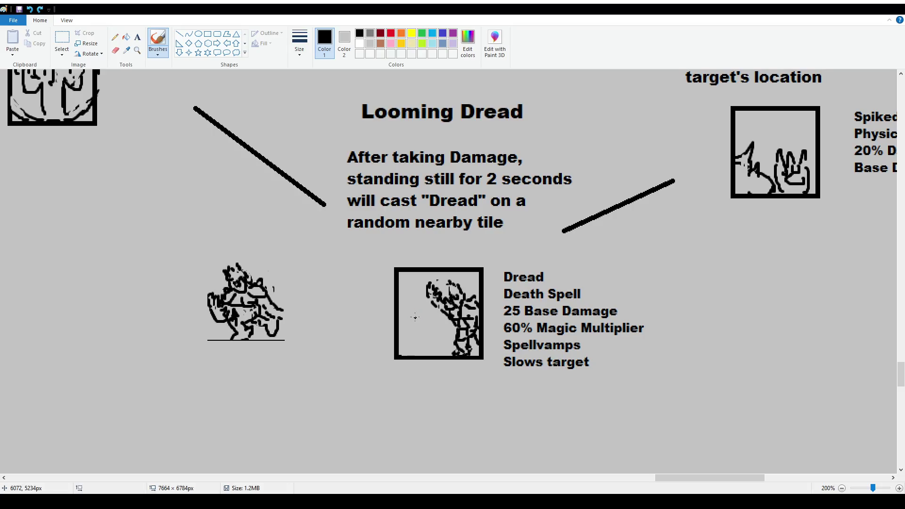
# Select the whole doodle in the Dread box and delete it.
pyautogui.click(61, 40)
pyautogui.moveTo(425, 280); pyautogui.dragTo(478, 335)
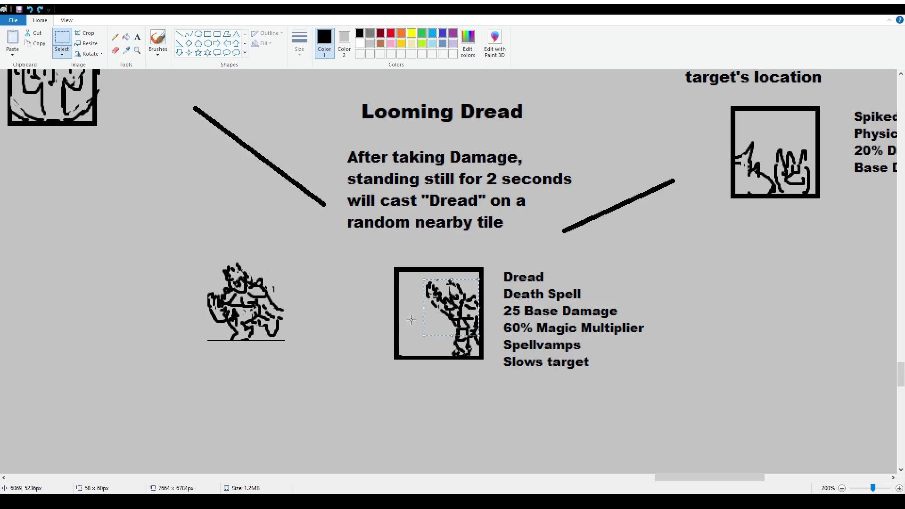
pyautogui.click(157, 42)
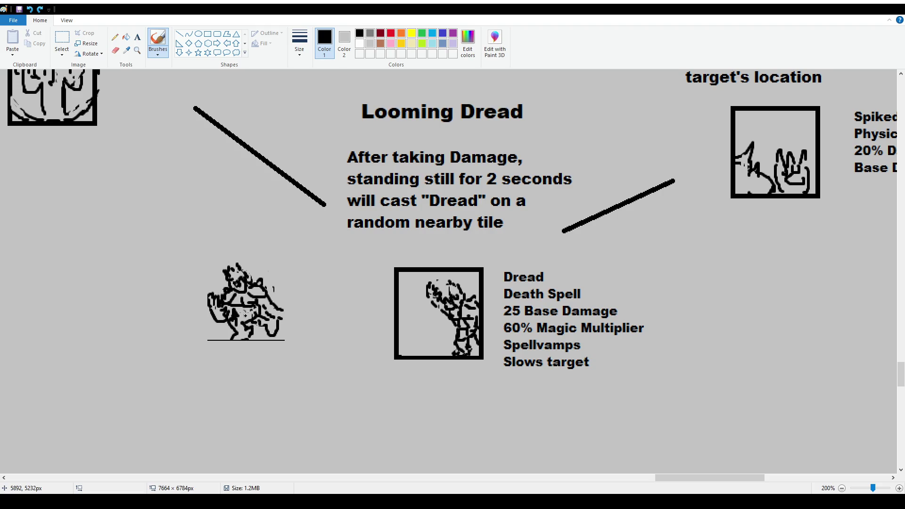
pyautogui.click(62, 38)
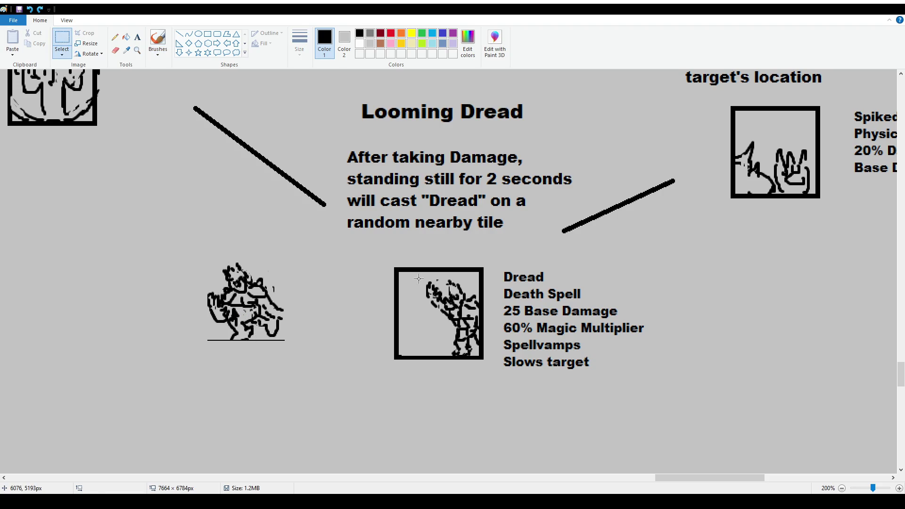
pyautogui.moveTo(417, 278); pyautogui.dragTo(479, 355)
pyautogui.press('Delete')
pyautogui.click(158, 40)
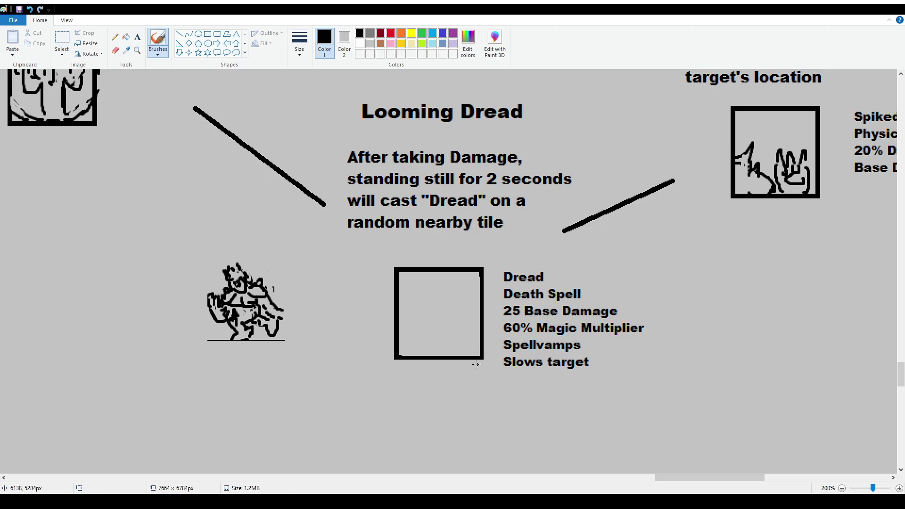
# Draw a face with eye strokes, spiky strokes along the top, and a frowning mouth and chin.
pyautogui.moveTo(415, 310)
pyautogui.mouseDown()
pyautogui.moveTo(435, 326)
pyautogui.moveTo(467, 306)
pyautogui.moveTo(429, 325)
pyautogui.moveTo(465, 322)
pyautogui.moveTo(452, 306)
pyautogui.moveTo(454, 324)
pyautogui.moveTo(425, 328)
pyautogui.moveTo(433, 319)
pyautogui.moveTo(427, 329)
pyautogui.mouseUp()
pyautogui.moveTo(430, 306)
pyautogui.mouseDown()
pyautogui.moveTo(437, 337)
pyautogui.moveTo(445, 312)
pyautogui.moveTo(438, 325)
pyautogui.moveTo(428, 320)
pyautogui.moveTo(413, 273)
pyautogui.mouseUp()
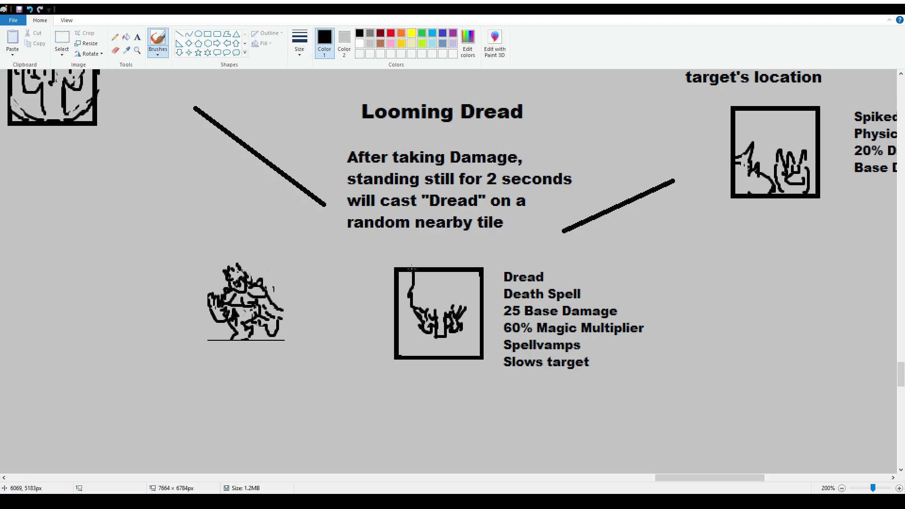
pyautogui.moveTo(467, 277); pyautogui.dragTo(466, 306)
pyautogui.moveTo(467, 303)
pyautogui.mouseDown()
pyautogui.moveTo(458, 316)
pyautogui.moveTo(445, 315)
pyautogui.moveTo(443, 343)
pyautogui.moveTo(412, 330)
pyautogui.moveTo(434, 353)
pyautogui.moveTo(456, 354)
pyautogui.moveTo(445, 362)
pyautogui.moveTo(474, 325)
pyautogui.moveTo(468, 327)
pyautogui.mouseUp()
pyautogui.moveTo(414, 314); pyautogui.dragTo(413, 328)
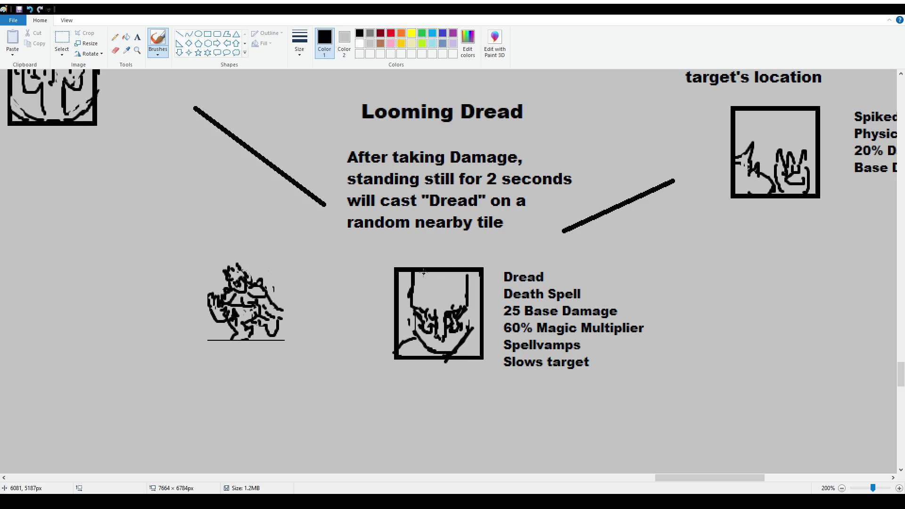
pyautogui.moveTo(426, 285)
pyautogui.mouseDown()
pyautogui.moveTo(429, 270)
pyautogui.moveTo(440, 285)
pyautogui.moveTo(456, 279)
pyautogui.moveTo(465, 288)
pyautogui.moveTo(467, 273)
pyautogui.mouseUp()
pyautogui.moveTo(429, 347); pyautogui.dragTo(455, 345)
pyautogui.moveTo(409, 356)
pyautogui.mouseDown()
pyautogui.moveTo(457, 345)
pyautogui.moveTo(456, 355)
pyautogui.moveTo(430, 351)
pyautogui.moveTo(444, 354)
pyautogui.moveTo(434, 350)
pyautogui.moveTo(434, 332)
pyautogui.mouseUp()
pyautogui.hotkey('ctrl', 'z')
pyautogui.hotkey('ctrl', 'z')
pyautogui.hotkey('ctrl', 'z')
pyautogui.hotkey('ctrl', 'z')
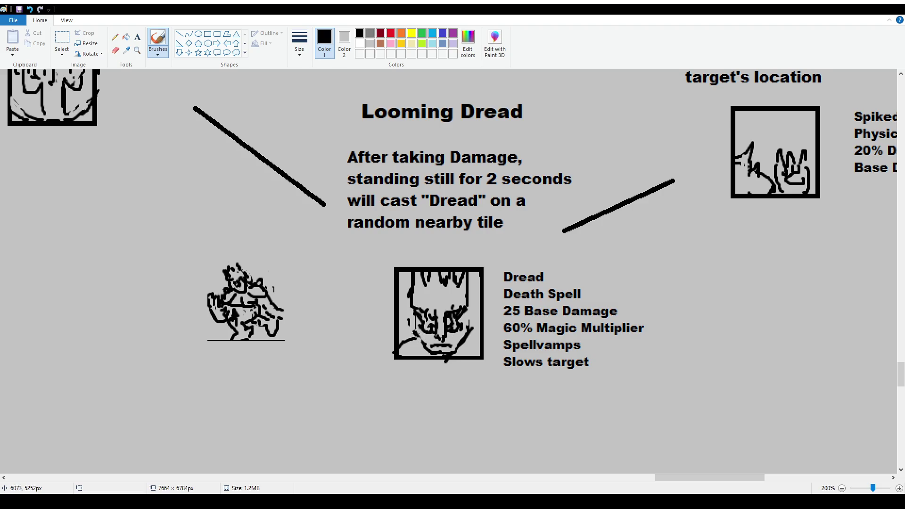
pyautogui.moveTo(469, 316)
pyautogui.mouseDown()
pyautogui.moveTo(459, 332)
pyautogui.moveTo(417, 334)
pyautogui.mouseUp()
pyautogui.moveTo(464, 311); pyautogui.dragTo(469, 341)
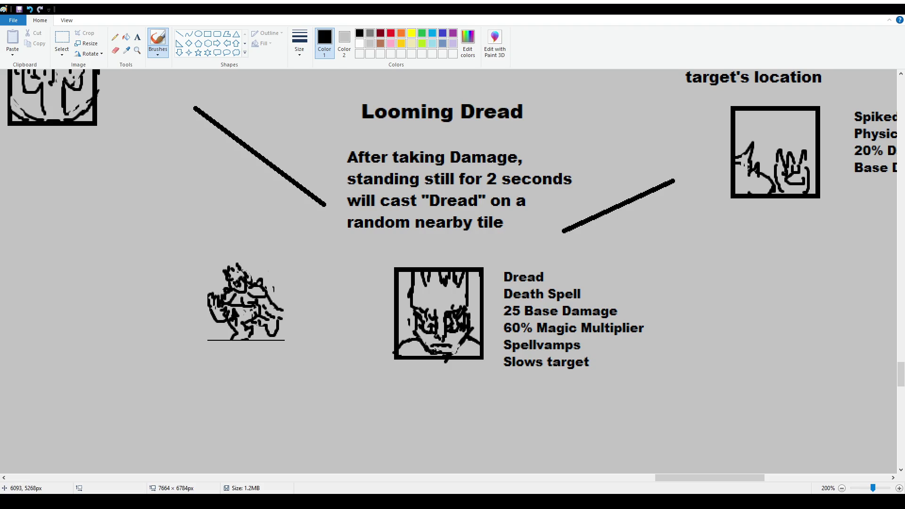
# Darken the portrait's eyes, draw a headband across the forehead, and add jagged side strokes.
pyautogui.moveTo(460, 346); pyautogui.dragTo(455, 323)
pyautogui.moveTo(413, 306)
pyautogui.mouseDown()
pyautogui.moveTo(415, 326)
pyautogui.moveTo(418, 315)
pyautogui.mouseUp()
pyautogui.moveTo(460, 320); pyautogui.dragTo(470, 326)
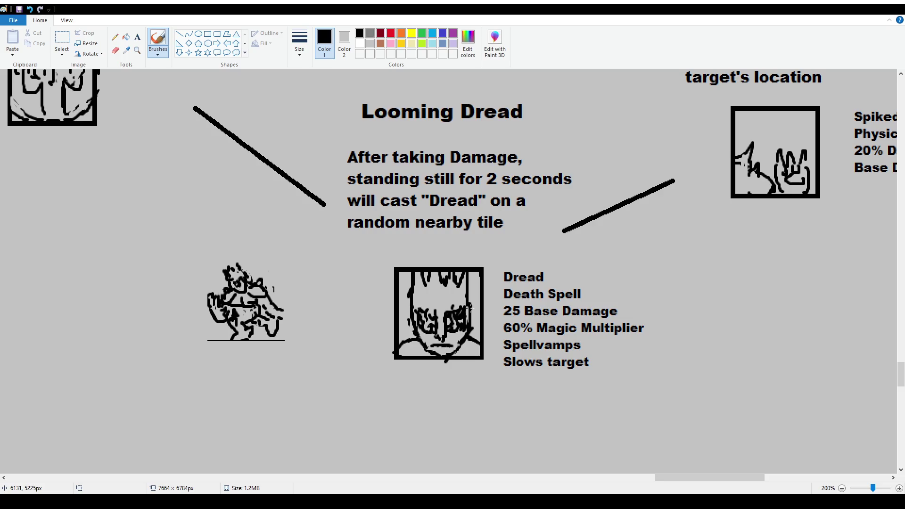
pyautogui.moveTo(411, 298); pyautogui.dragTo(467, 296)
pyautogui.moveTo(457, 299)
pyautogui.mouseDown()
pyautogui.moveTo(446, 315)
pyautogui.moveTo(418, 285)
pyautogui.moveTo(438, 293)
pyautogui.moveTo(452, 282)
pyautogui.moveTo(459, 300)
pyautogui.moveTo(467, 287)
pyautogui.mouseUp()
pyautogui.moveTo(405, 343); pyautogui.dragTo(419, 340)
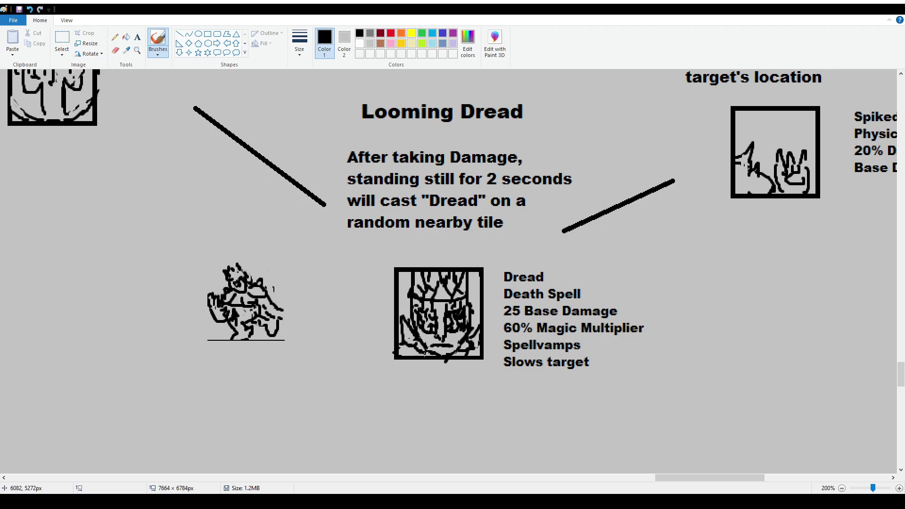
# Draw a vertical line down the portrait's right edge.
pyautogui.moveTo(473, 272); pyautogui.dragTo(476, 317)
pyautogui.hotkey('ctrl', 'z')
pyautogui.moveTo(473, 273); pyautogui.dragTo(473, 312)
pyautogui.moveTo(404, 279); pyautogui.dragTo(403, 302)
pyautogui.hotkey('ctrl', 'z')
pyautogui.hotkey('ctrl', 'z')
# Delete the leftover character sketch to the left of the Dread box.
pyautogui.click(61, 39)
pyautogui.moveTo(190, 252); pyautogui.dragTo(304, 364)
pyautogui.press('Delete')
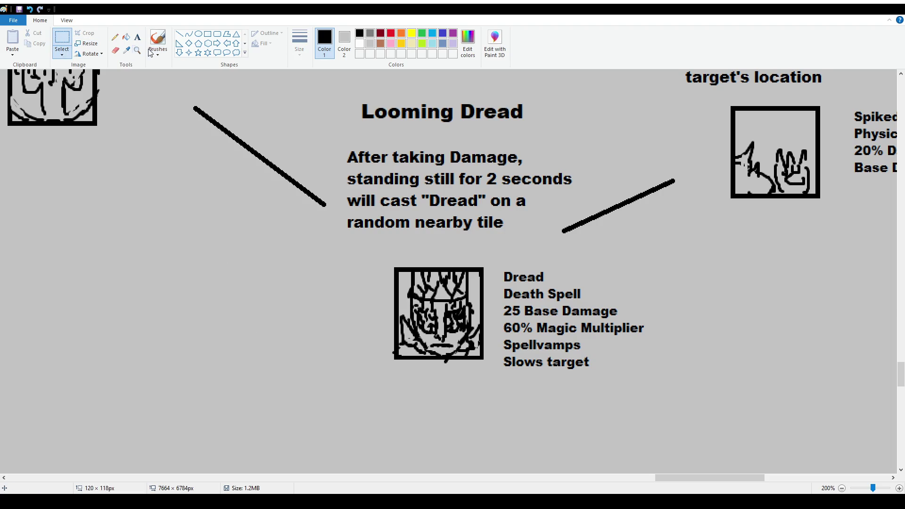
pyautogui.click(158, 40)
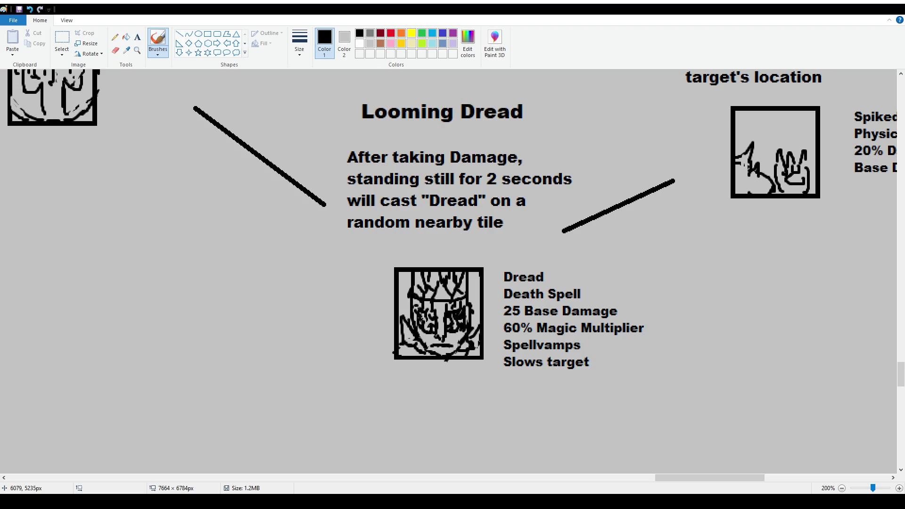
pyautogui.scroll(-3, 421, 315)
pyautogui.scroll(2, 422, 315)
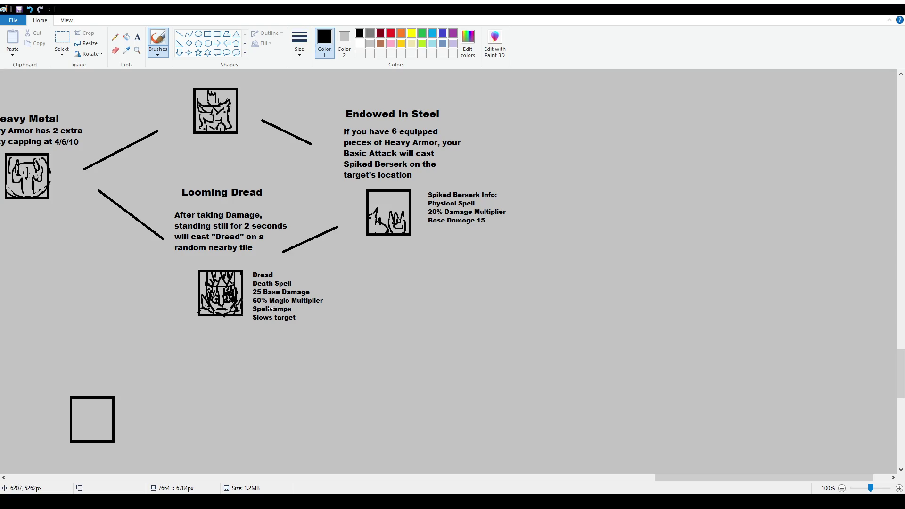
# Add dark marks along the Dread icon's right side and strokes from its left side to the mouth.
pyautogui.scroll(1, 272, 309)
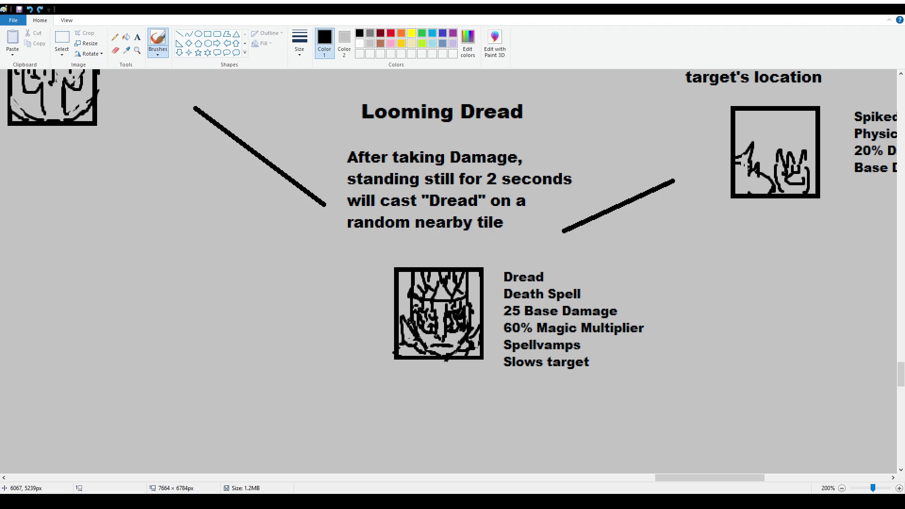
pyautogui.moveTo(471, 317); pyautogui.dragTo(474, 333)
pyautogui.moveTo(472, 312); pyautogui.dragTo(477, 329)
pyautogui.moveTo(402, 320)
pyautogui.mouseDown()
pyautogui.moveTo(435, 346)
pyautogui.moveTo(472, 344)
pyautogui.mouseUp()
pyautogui.scroll(-2, 440, 349)
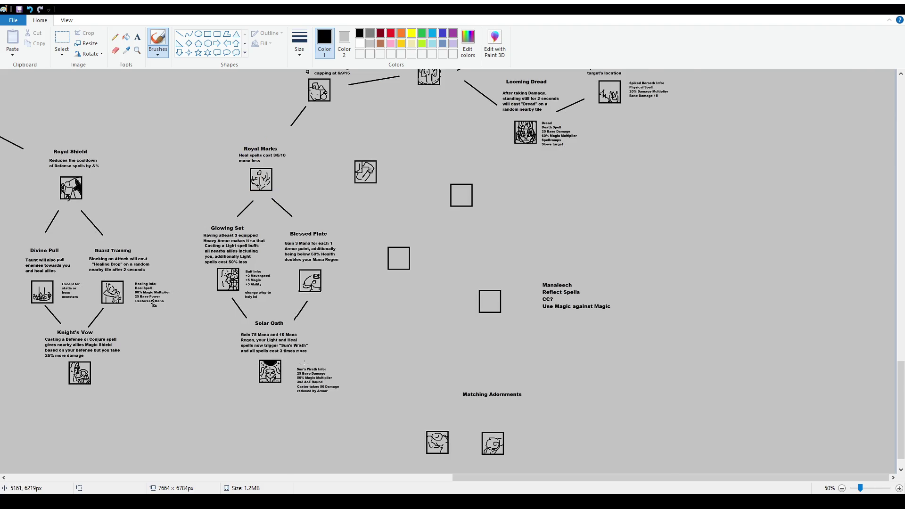
pyautogui.scroll(1, 667, 354)
pyautogui.scroll(-5, 668, 354)
pyautogui.scroll(10, 545, 458)
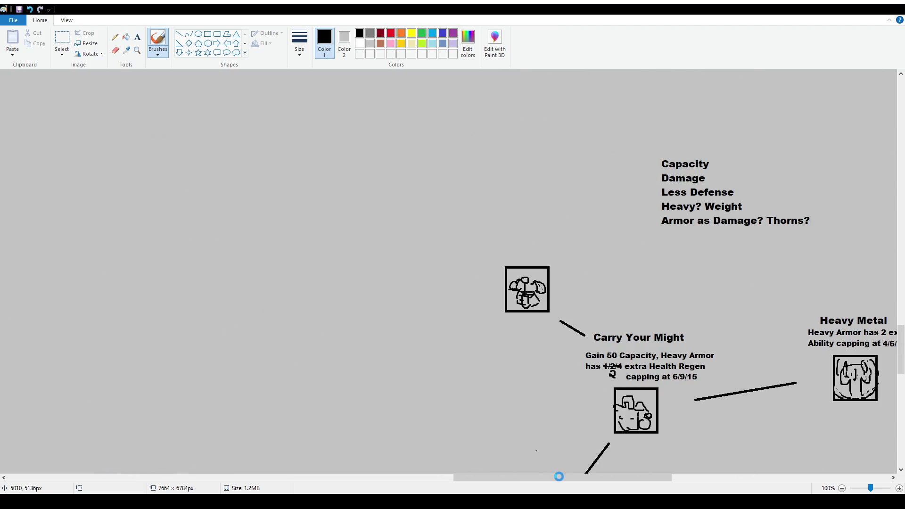
pyautogui.hscroll(1, 561, 478)
pyautogui.hscroll(6, 561, 477)
pyautogui.scroll(-4, 738, 378)
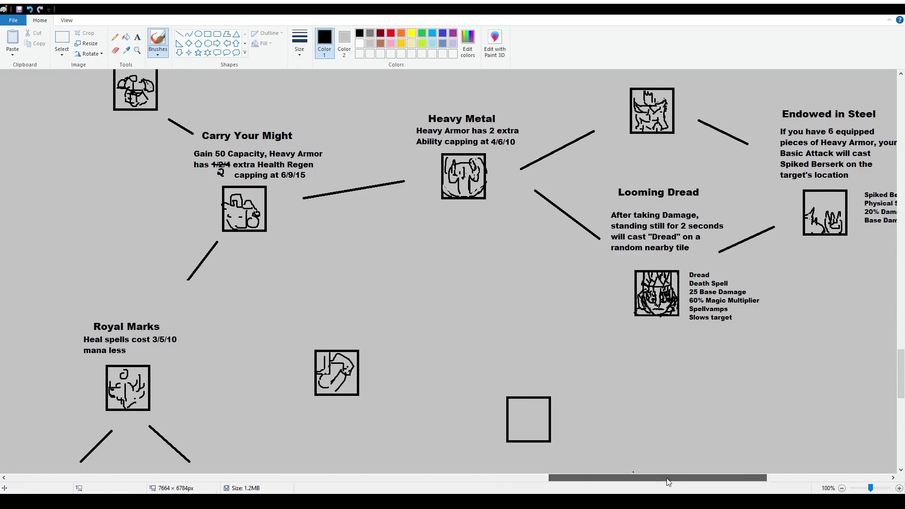
pyautogui.moveTo(650, 479); pyautogui.dragTo(694, 478)
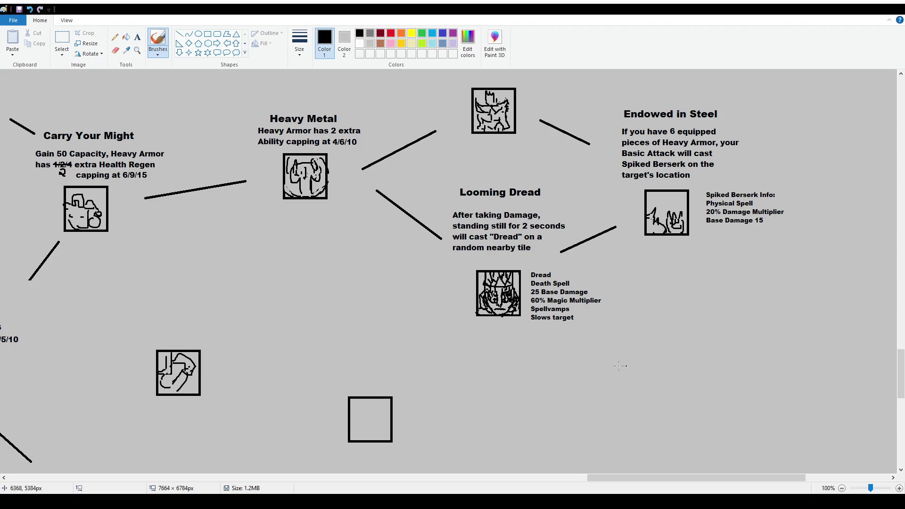
pyautogui.click(62, 42)
# Erase the left end of the line linking Looming Dread to Endowed in Steel.
pyautogui.moveTo(445, 197)
pyautogui.mouseDown()
pyautogui.moveTo(556, 259)
pyautogui.moveTo(584, 262)
pyautogui.mouseUp()
pyautogui.click(552, 257)
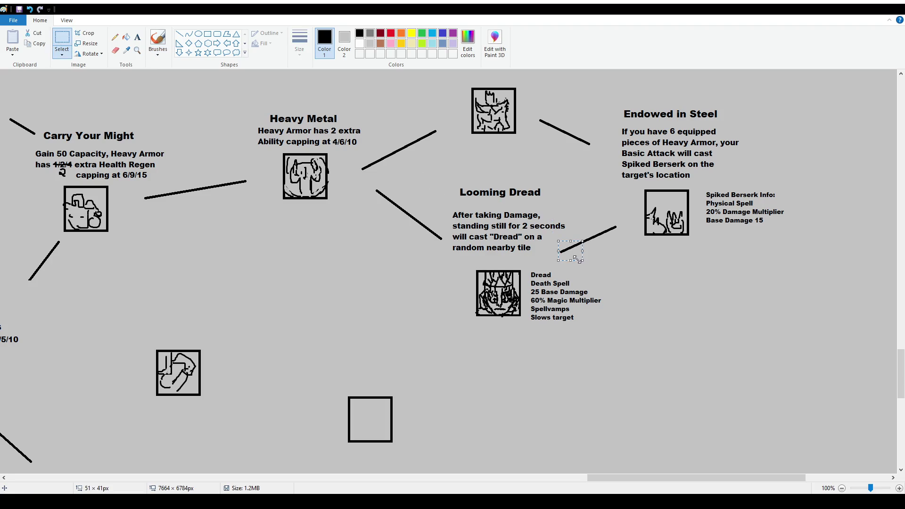
pyautogui.press('Delete')
# Move the Looming Dread description paragraph and title slightly lower.
pyautogui.moveTo(453, 211)
pyautogui.mouseDown()
pyautogui.moveTo(572, 263)
pyautogui.moveTo(551, 248)
pyautogui.mouseUp()
pyautogui.click(580, 255)
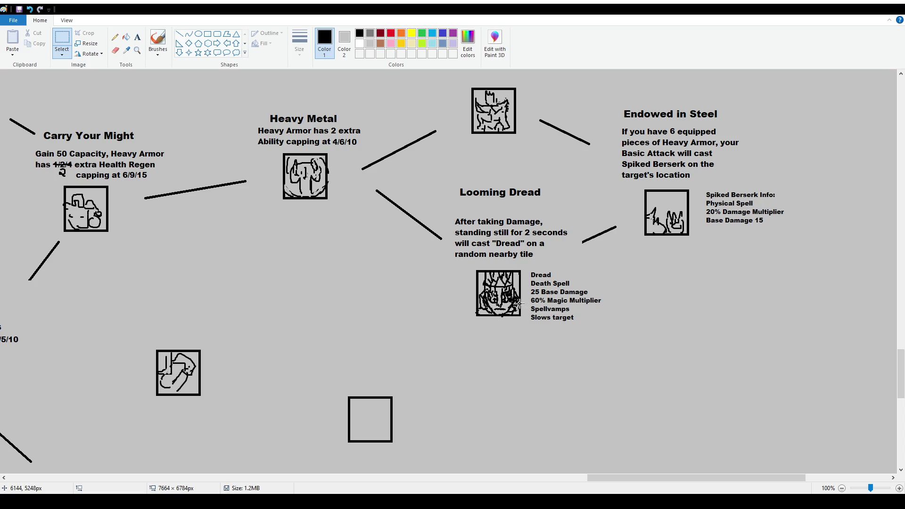
pyautogui.click(159, 41)
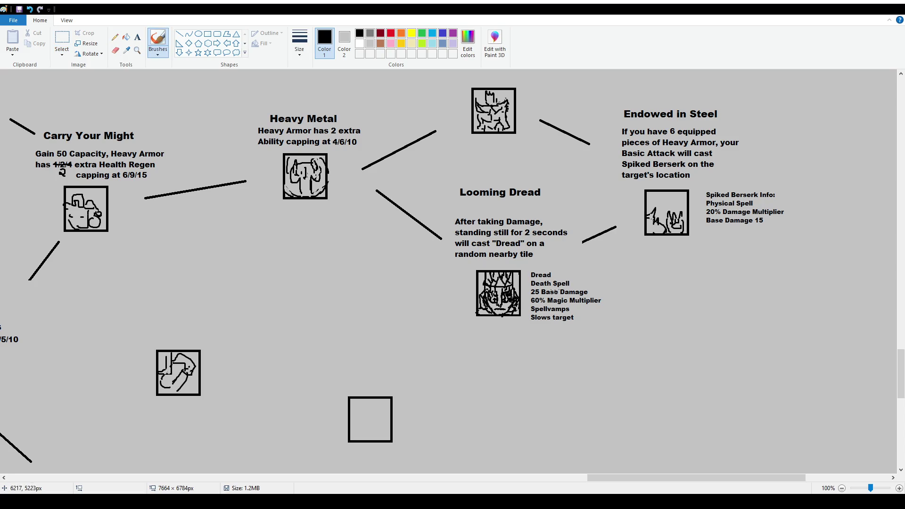
pyautogui.click(62, 39)
pyautogui.moveTo(436, 171)
pyautogui.mouseDown()
pyautogui.moveTo(573, 200)
pyautogui.moveTo(565, 208)
pyautogui.mouseUp()
pyautogui.click(582, 258)
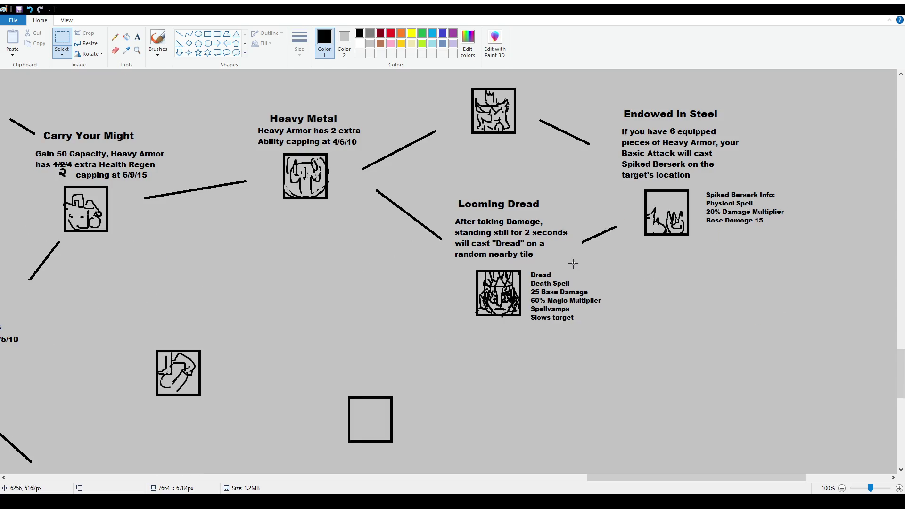
pyautogui.scroll(3, 581, 262)
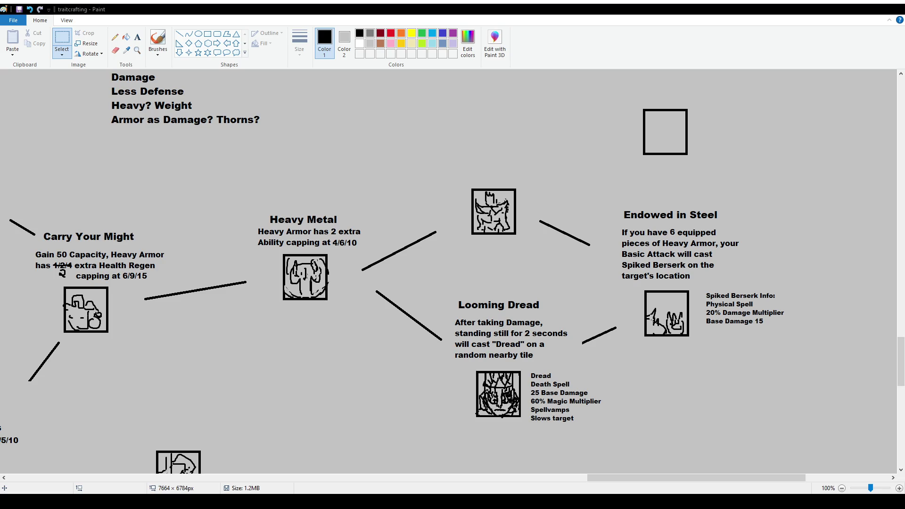
pyautogui.scroll(-2, 510, 276)
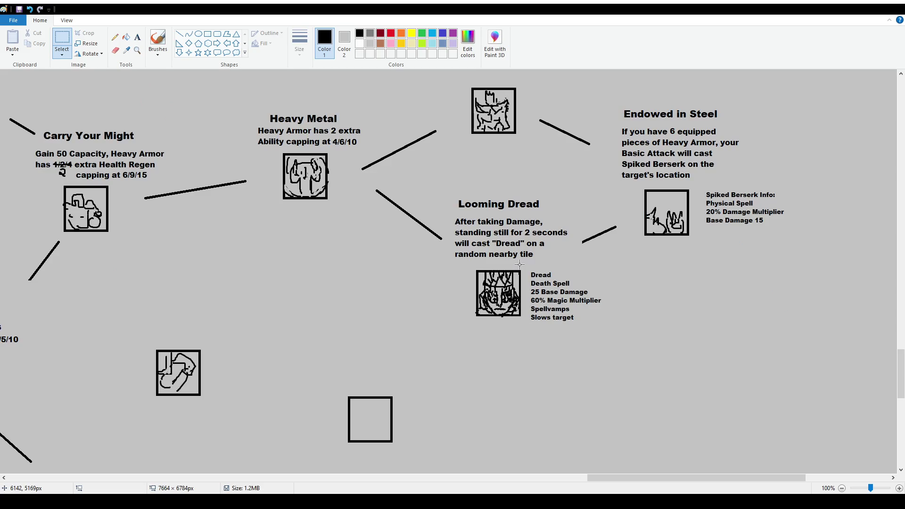
pyautogui.click(159, 38)
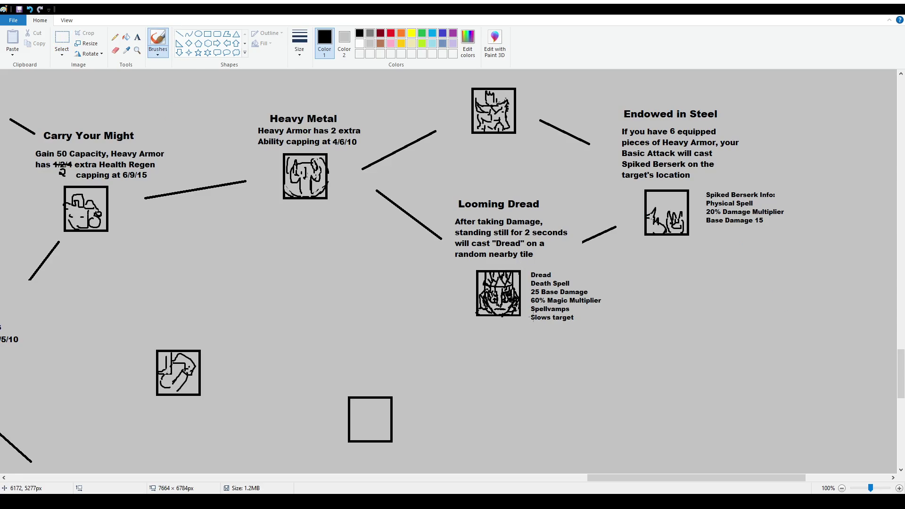
pyautogui.scroll(-2, 456, 286)
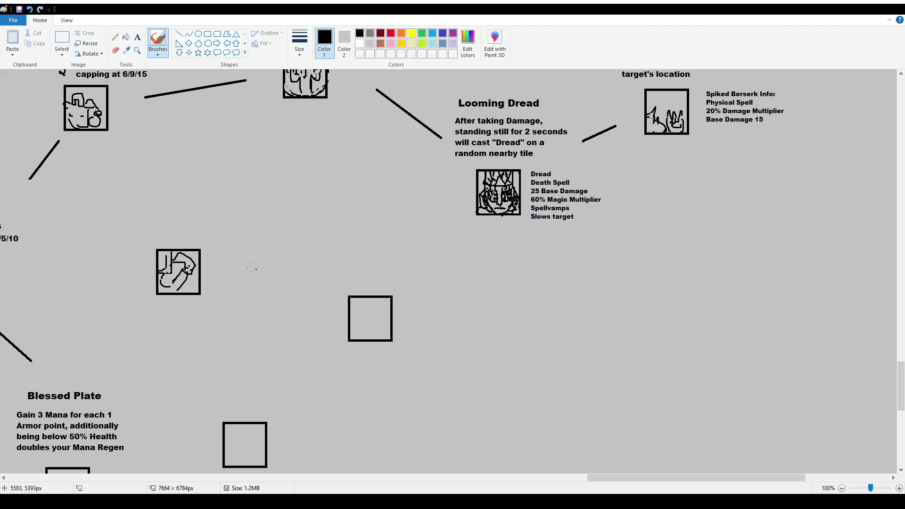
pyautogui.scroll(-2, 455, 287)
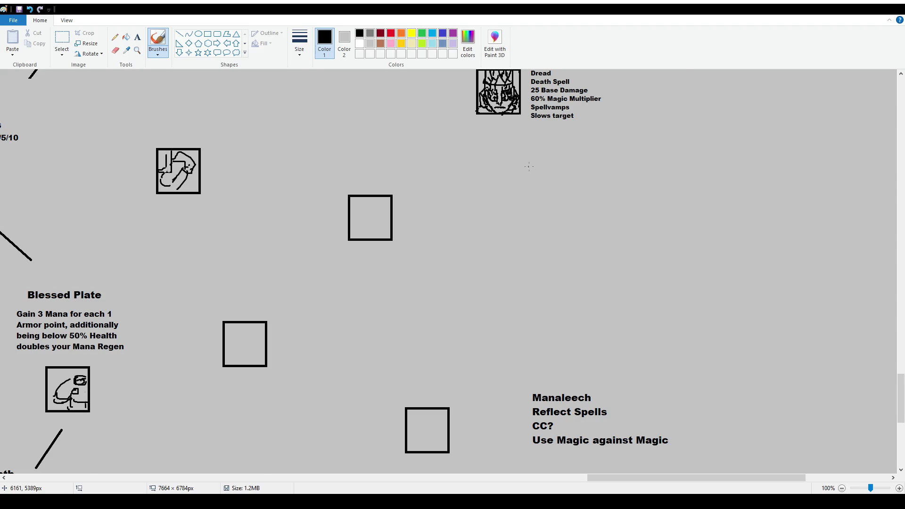
pyautogui.scroll(2, 566, 457)
pyautogui.moveTo(601, 477); pyautogui.dragTo(571, 477)
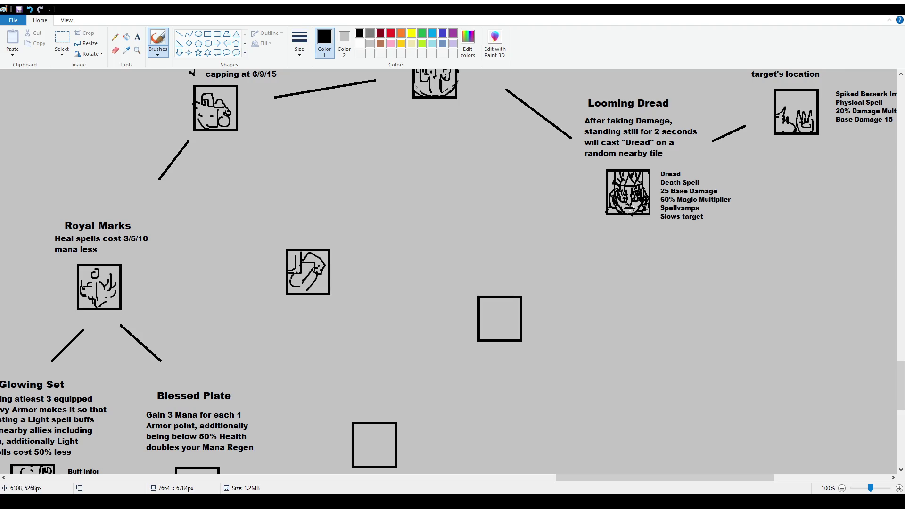
pyautogui.keyDown('ctrl'); pyautogui.scroll(2, 631, 236); pyautogui.keyUp('ctrl')
pyautogui.hscroll(5, 603, 434)
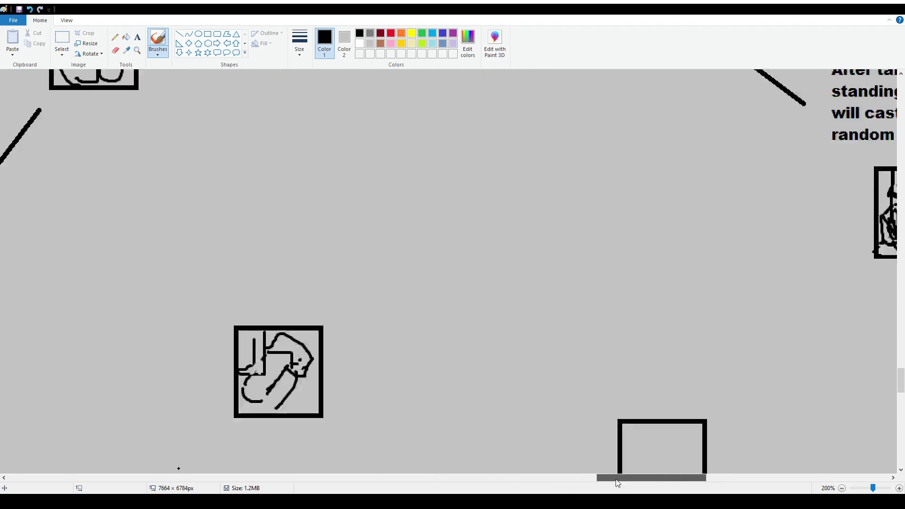
# At 300% zoom, add a short stroke to the Dread face icon's lower part, then zoom back out.
pyautogui.scroll(-3, 602, 435)
pyautogui.keyDown('ctrl'); pyautogui.scroll(1, 461, 269); pyautogui.keyUp('ctrl')
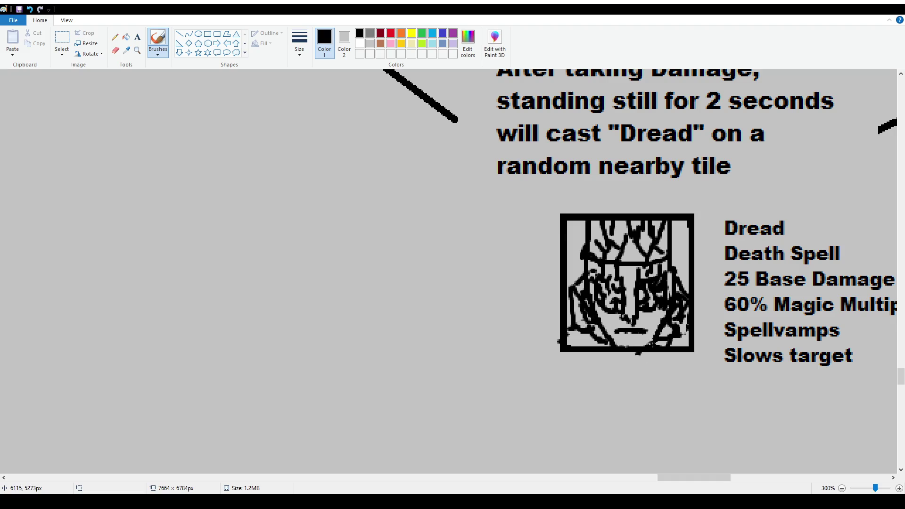
pyautogui.moveTo(607, 321)
pyautogui.mouseDown()
pyautogui.moveTo(617, 336)
pyautogui.moveTo(634, 334)
pyautogui.mouseUp()
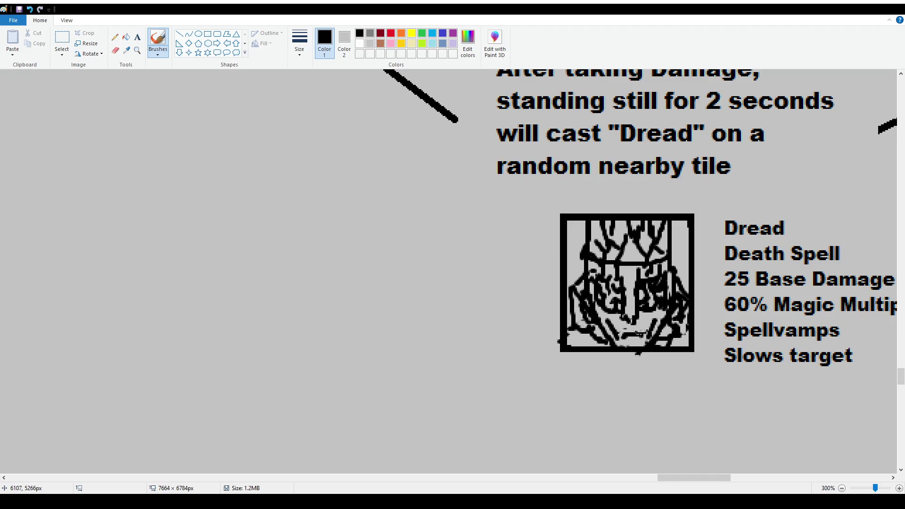
pyautogui.keyDown('ctrl'); pyautogui.scroll(-1, 427, 292); pyautogui.keyUp('ctrl')
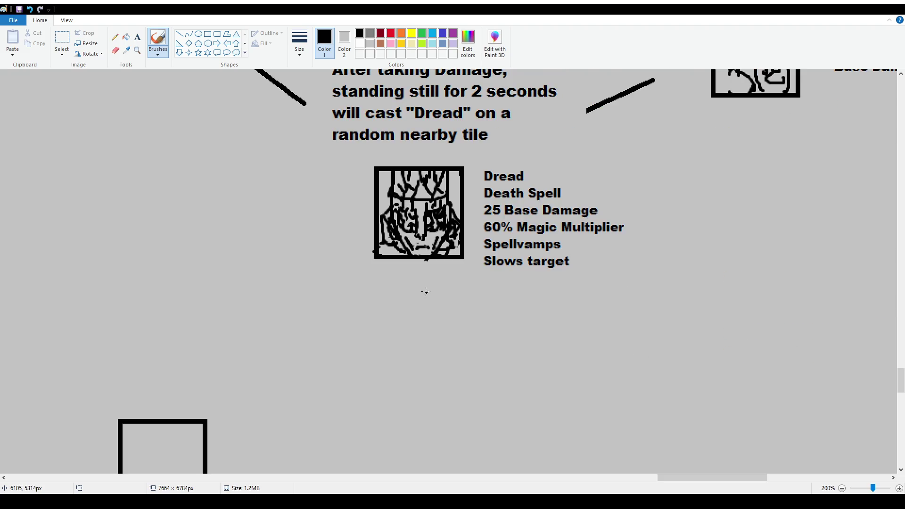
pyautogui.keyDown('ctrl'); pyautogui.scroll(-1, 426, 292); pyautogui.keyUp('ctrl')
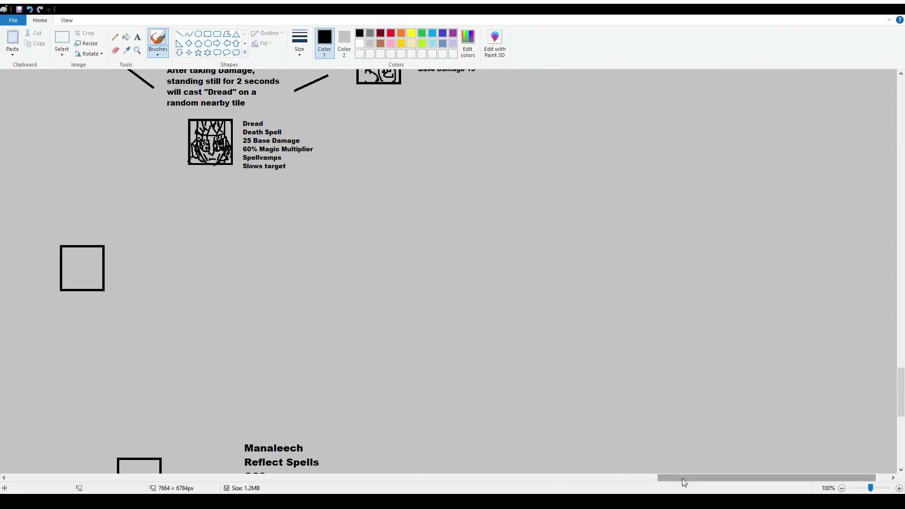
# Zoom to 300%, add a small stroke to the Dread portrait's lower face, and return to 100%.
pyautogui.moveTo(682, 477); pyautogui.dragTo(600, 479)
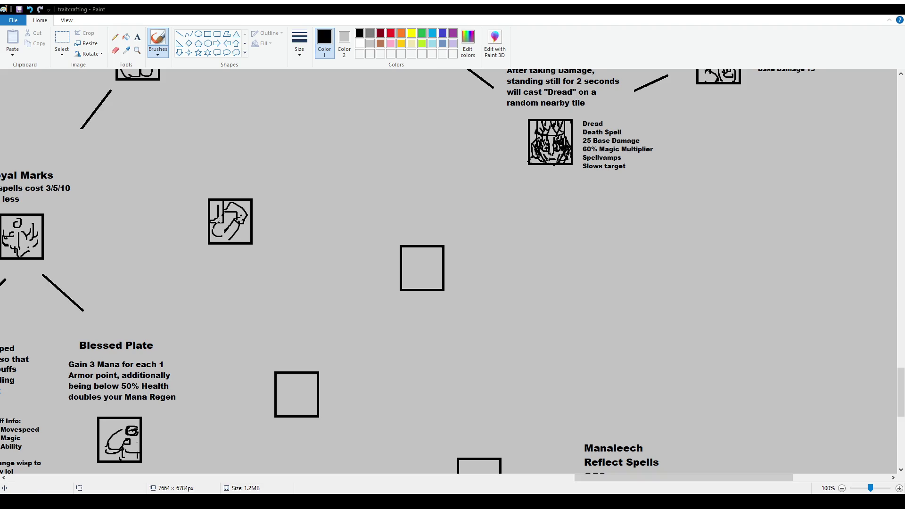
pyautogui.scroll(2, 293, 244)
pyautogui.scroll(2, 287, 245)
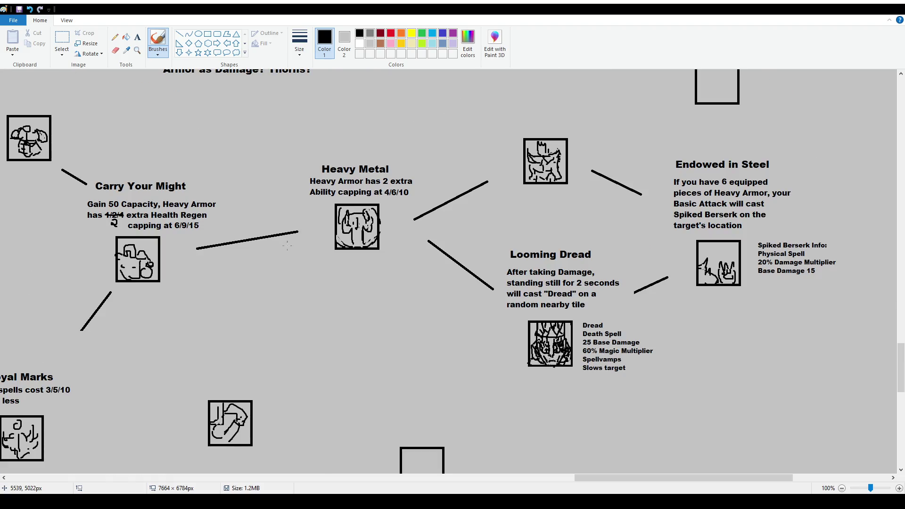
pyautogui.keyDown('ctrl'); pyautogui.scroll(1, 476, 358); pyautogui.keyUp('ctrl')
pyautogui.scroll(-3, 595, 400)
pyautogui.moveTo(678, 478)
pyautogui.mouseDown()
pyautogui.moveTo(825, 477)
pyautogui.moveTo(765, 476)
pyautogui.mouseUp()
pyautogui.scroll(-2, 351, 354)
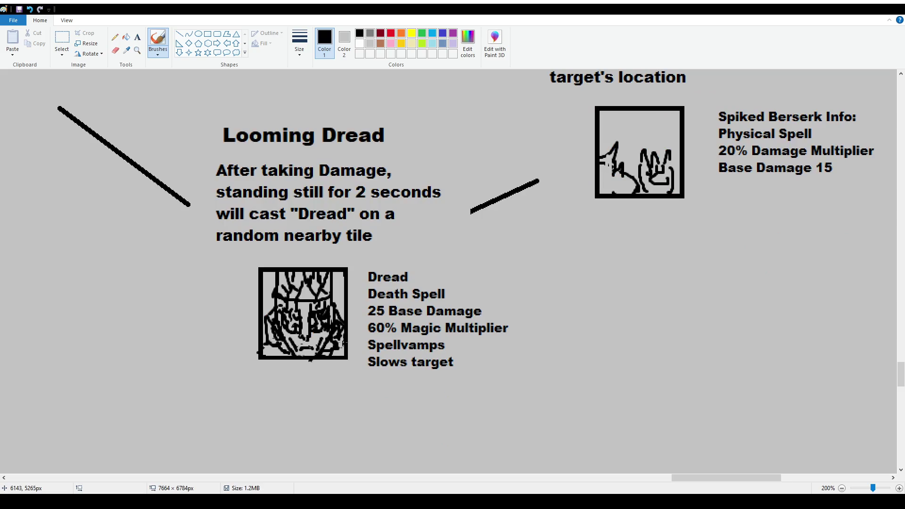
pyautogui.keyDown('ctrl'); pyautogui.scroll(1, 307, 350); pyautogui.keyUp('ctrl')
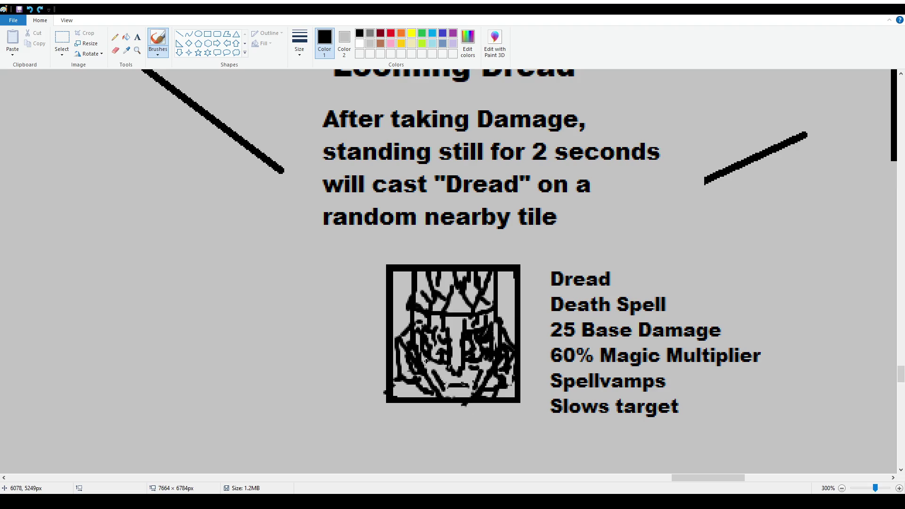
pyautogui.moveTo(474, 362); pyautogui.dragTo(485, 364)
pyautogui.keyDown('ctrl'); pyautogui.scroll(-1, 485, 383); pyautogui.keyUp('ctrl')
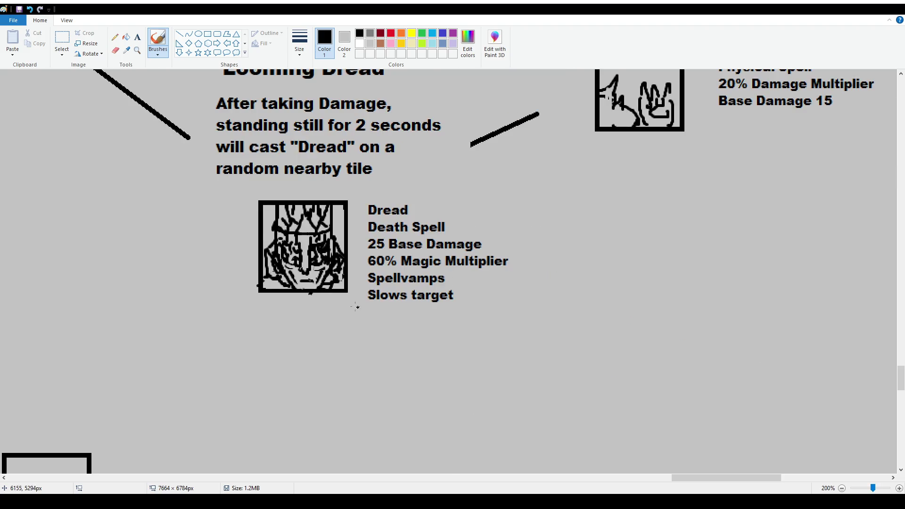
pyautogui.keyDown('ctrl'); pyautogui.scroll(-1, 321, 302); pyautogui.keyUp('ctrl')
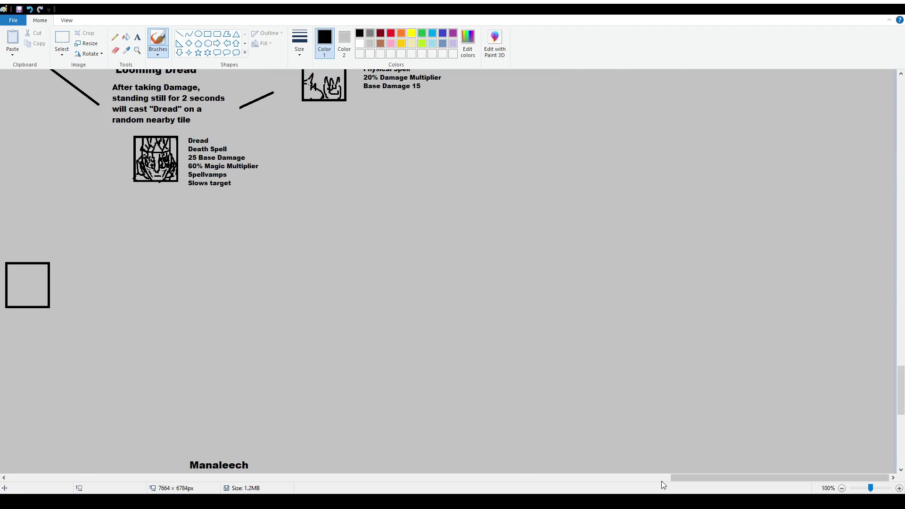
pyautogui.moveTo(679, 478); pyautogui.dragTo(581, 478)
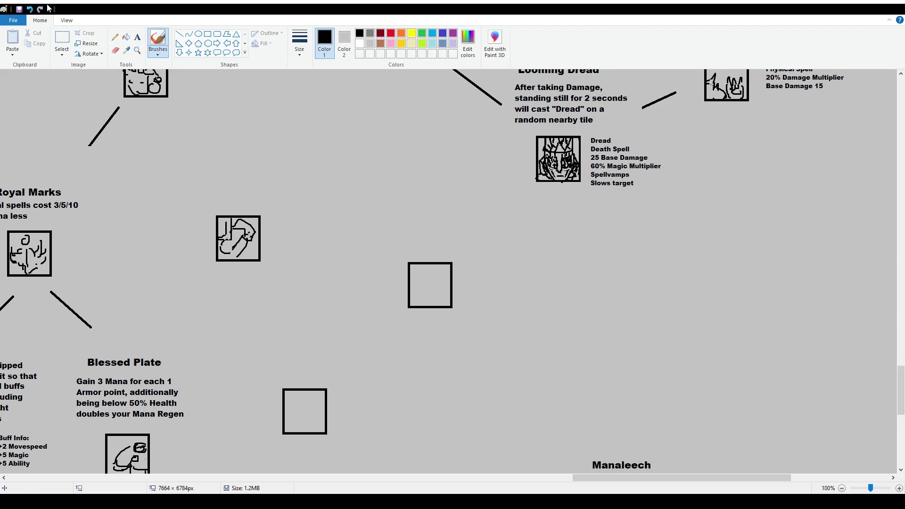
pyautogui.click(139, 41)
pyautogui.click(158, 42)
pyautogui.scroll(3, 490, 235)
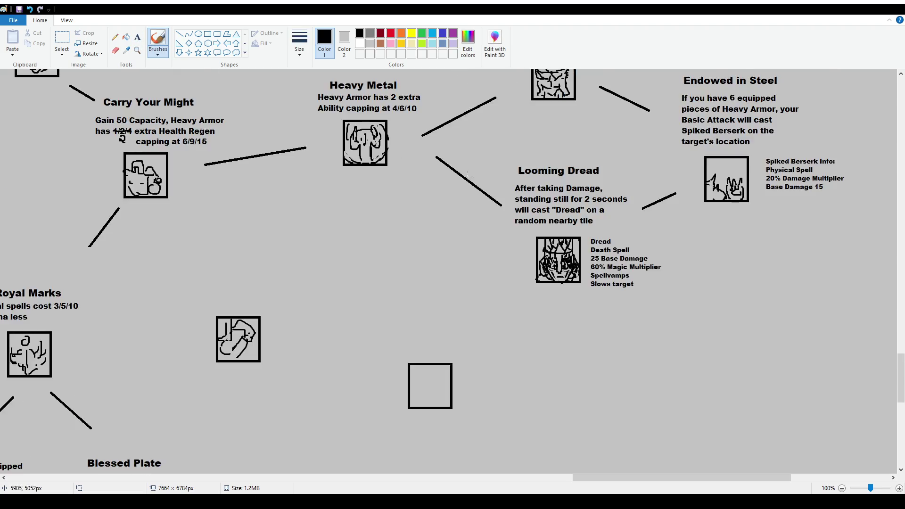
pyautogui.scroll(1, 490, 235)
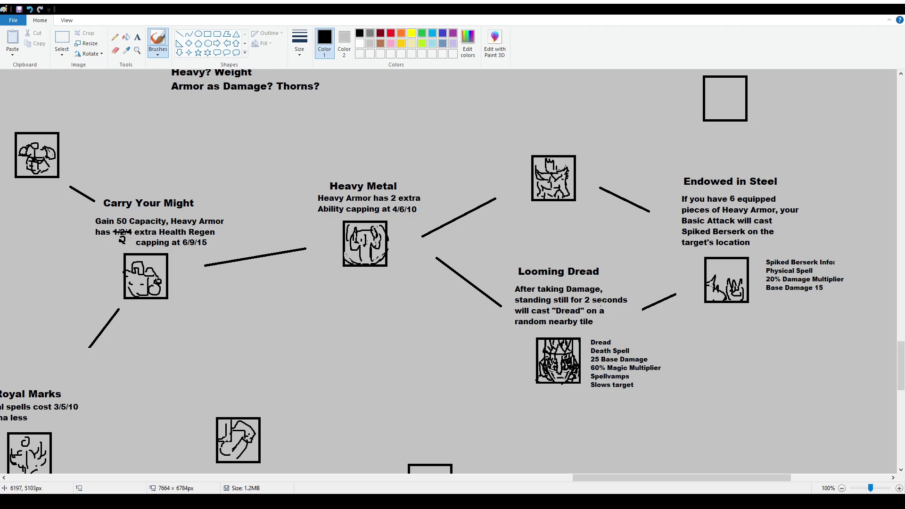
pyautogui.scroll(-2, 490, 237)
pyautogui.scroll(-2, 491, 237)
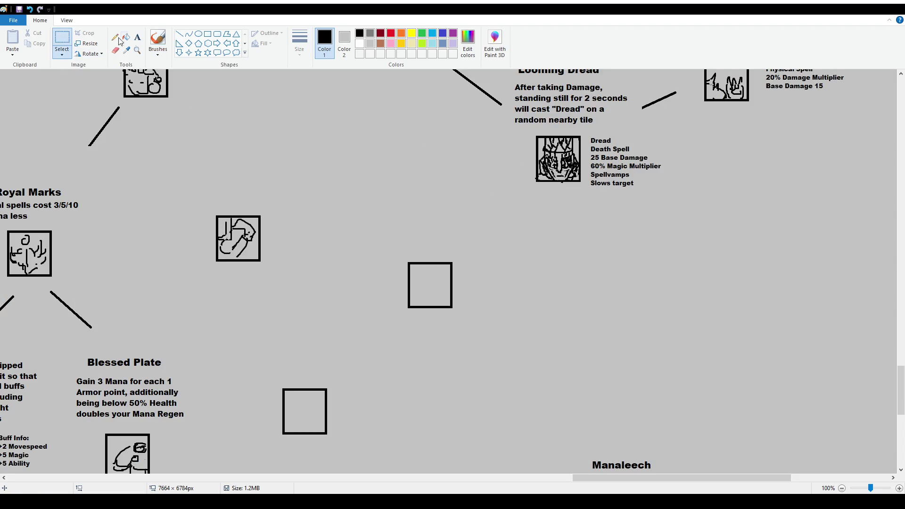
pyautogui.click(179, 34)
pyautogui.scroll(2, 208, 260)
pyautogui.scroll(-2, 196, 279)
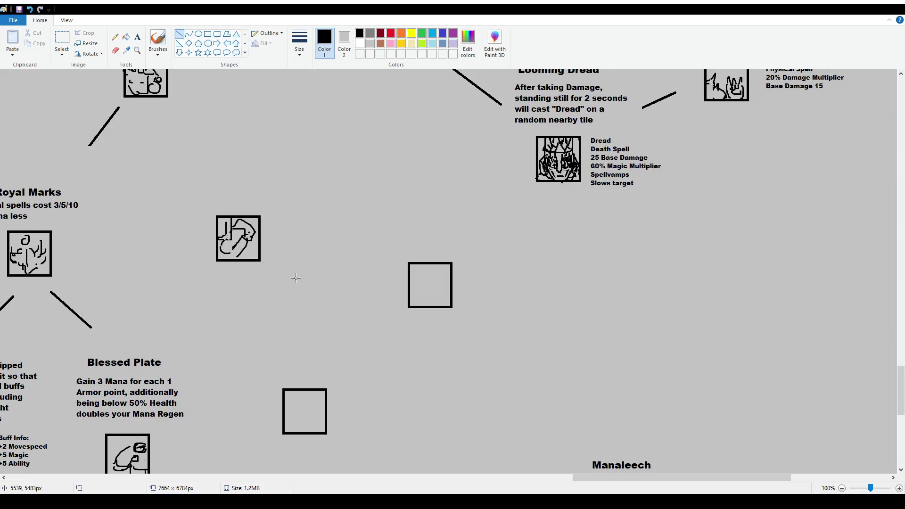
pyautogui.keyDown('ctrl'); pyautogui.scroll(-1, 295, 277); pyautogui.keyUp('ctrl')
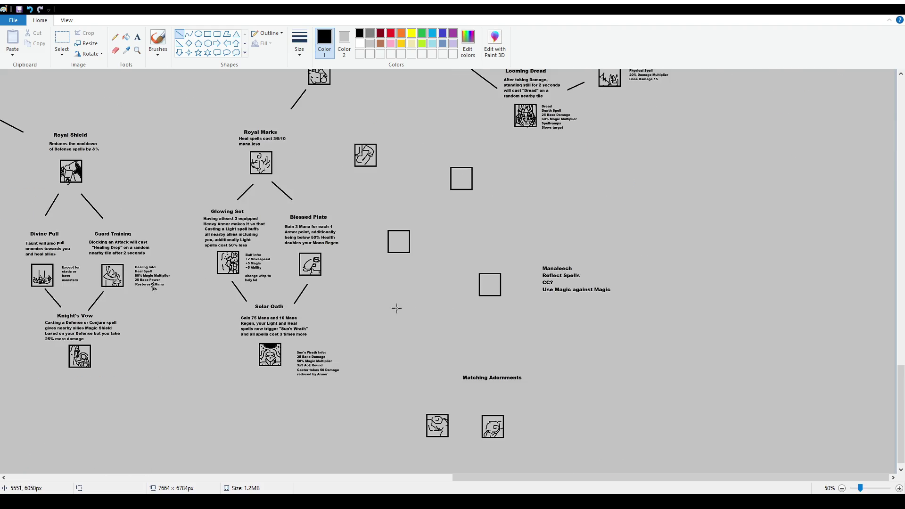
pyautogui.click(61, 42)
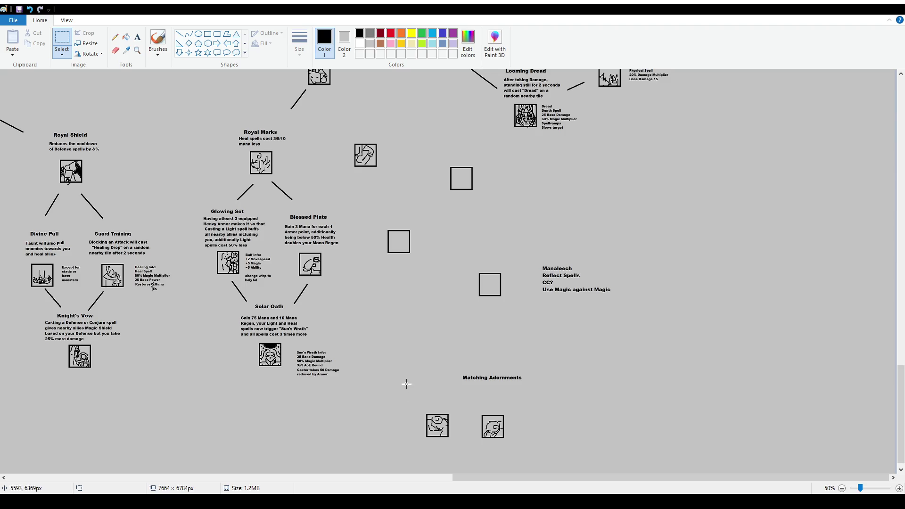
pyautogui.scroll(2, 454, 275)
pyautogui.keyDown('ctrl'); pyautogui.scroll(1, 454, 275); pyautogui.keyUp('ctrl')
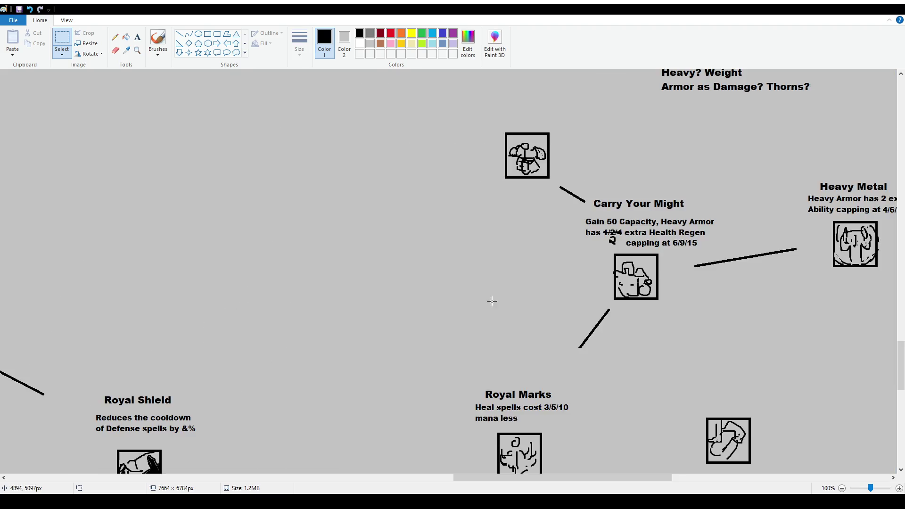
pyautogui.scroll(-4, 467, 297)
pyautogui.moveTo(657, 478); pyautogui.dragTo(779, 484)
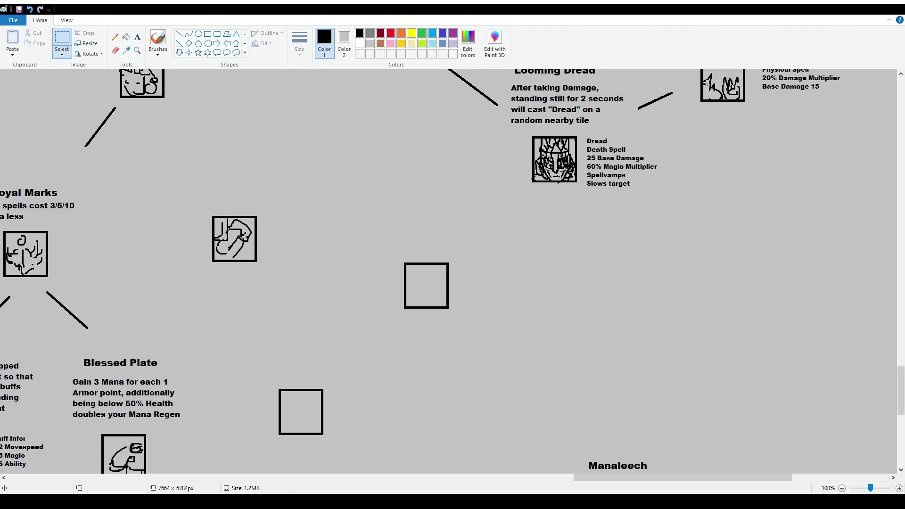
# Select the Text tool to add new text beside the Looming Dread node.
pyautogui.scroll(-4, 360, 236)
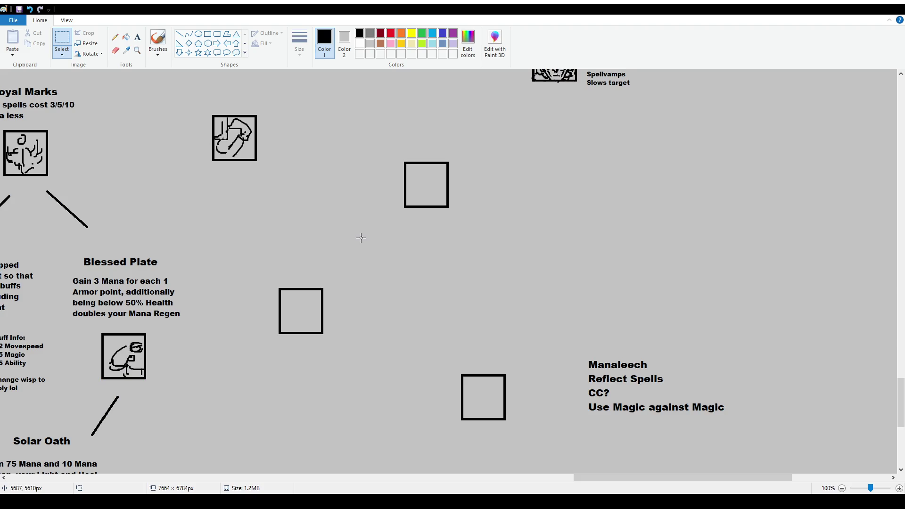
pyautogui.click(158, 41)
pyautogui.scroll(4, 413, 303)
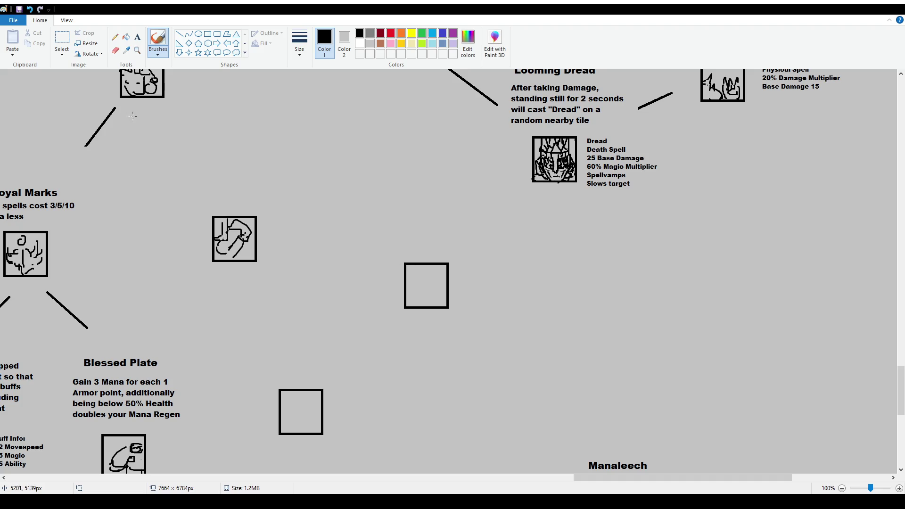
pyautogui.click(138, 36)
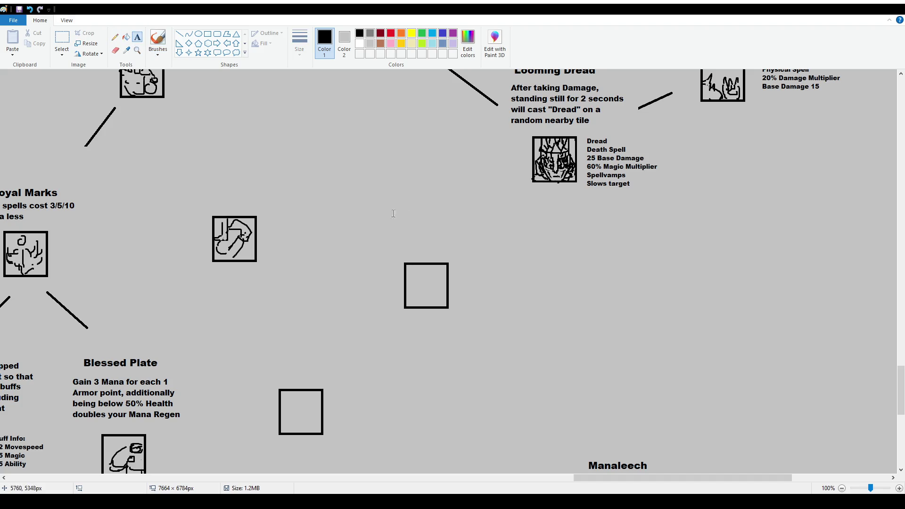
# Add a size-16 heading above the empty icon box, trying 'Hex Blade?', 'Hex Apparel', then 'Hex Equipment'.
pyautogui.moveTo(377, 200); pyautogui.dragTo(513, 238)
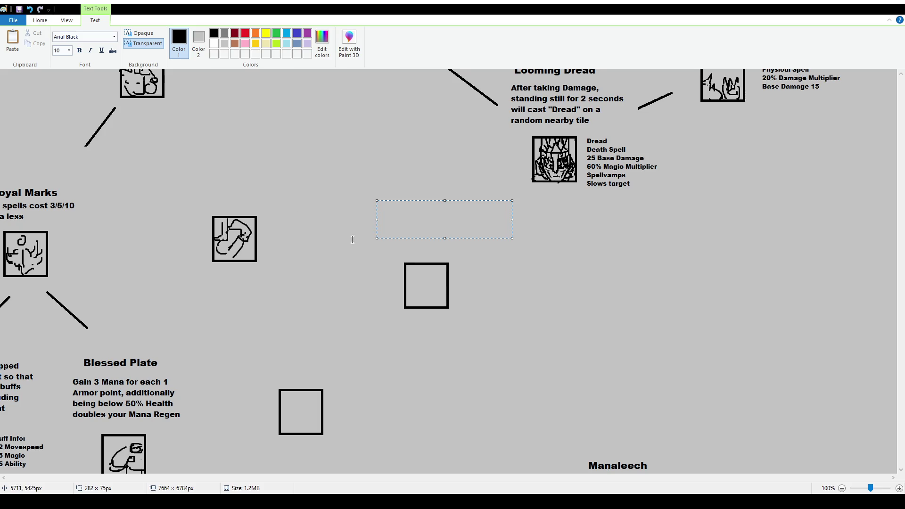
pyautogui.click(64, 50)
pyautogui.write('16')
pyautogui.press('Return')
pyautogui.write('Hex')
pyautogui.write(' Blade?')
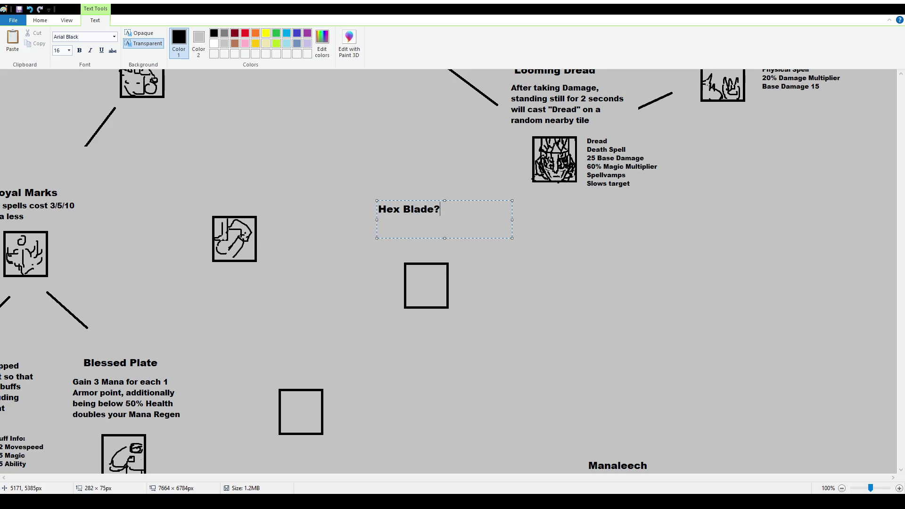
pyautogui.hotkey('ctrl', 'shift', 'Left')
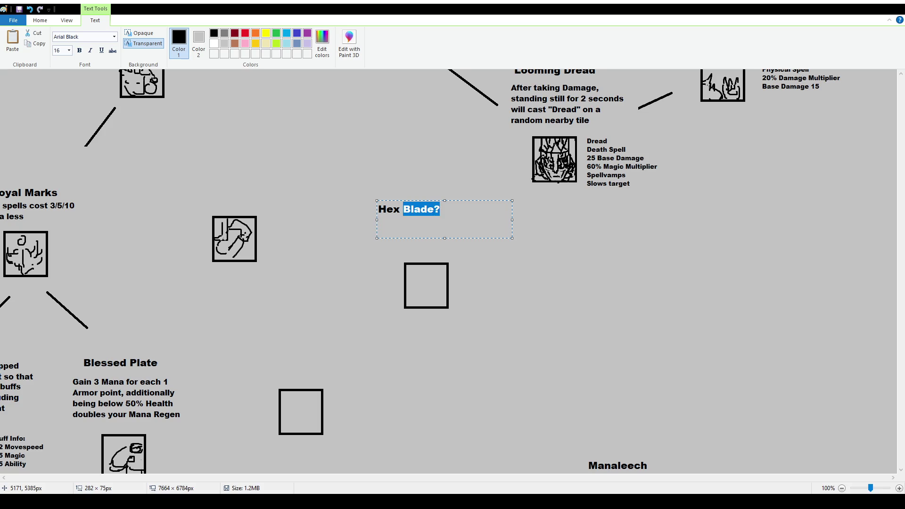
pyautogui.write('Apparel')
pyautogui.hotkey('ctrl', 'shift', 'Left')
pyautogui.write('Equipment')
pyautogui.hotkey('ctrl', 'shift', 'Left')
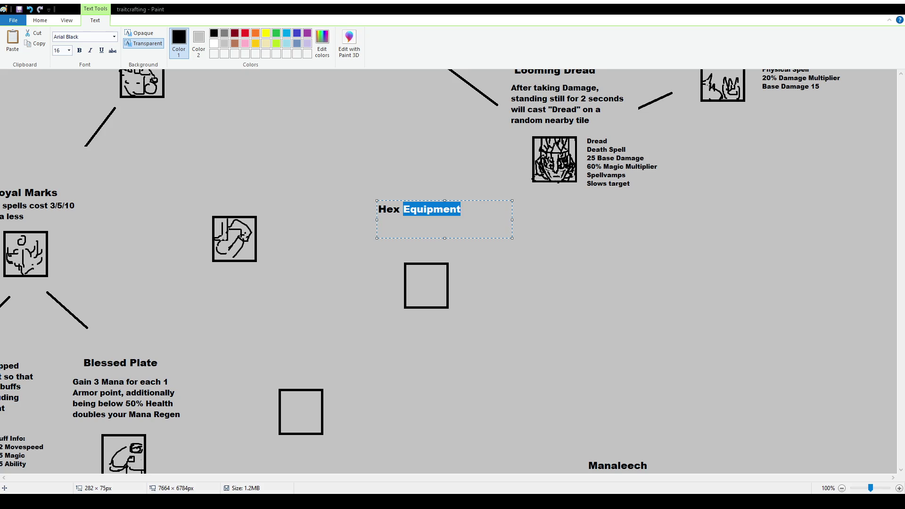
# Replace 'Equipment' with 'Adornments', nudge the heading right and down, and commit it.
pyautogui.click(428, 227)
pyautogui.moveTo(403, 210); pyautogui.dragTo(492, 210)
pyautogui.write('Adornments')
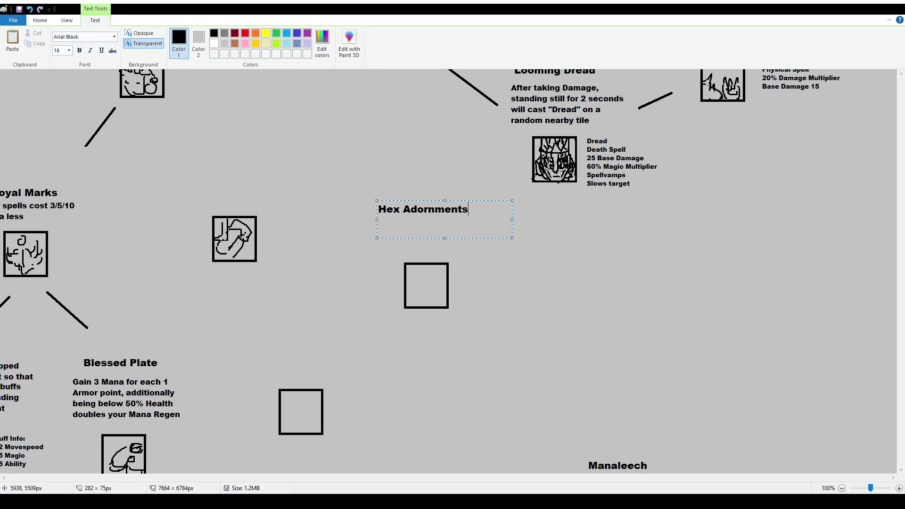
pyautogui.moveTo(465, 200)
pyautogui.mouseDown()
pyautogui.moveTo(475, 209)
pyautogui.moveTo(473, 202)
pyautogui.mouseUp()
pyautogui.click(425, 142)
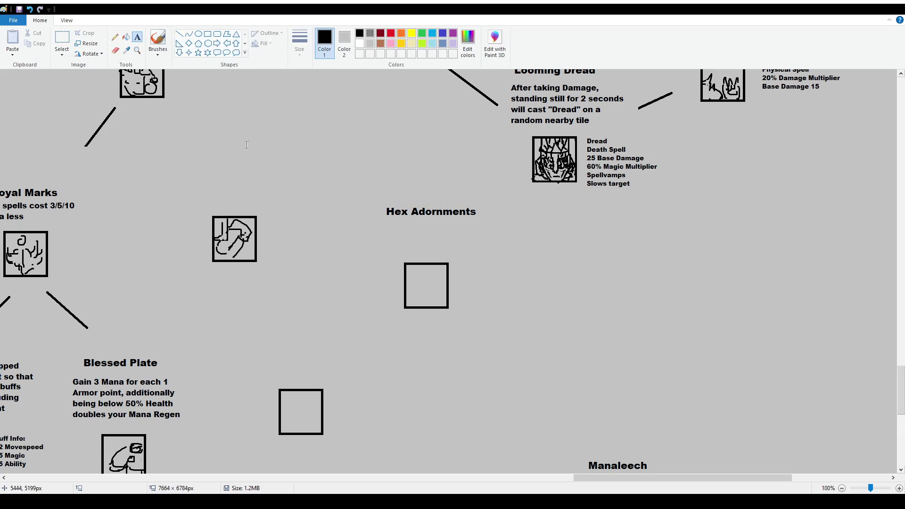
# Discard two empty text boxes drawn below the Hex Adornments heading.
pyautogui.moveTo(378, 222); pyautogui.dragTo(500, 253)
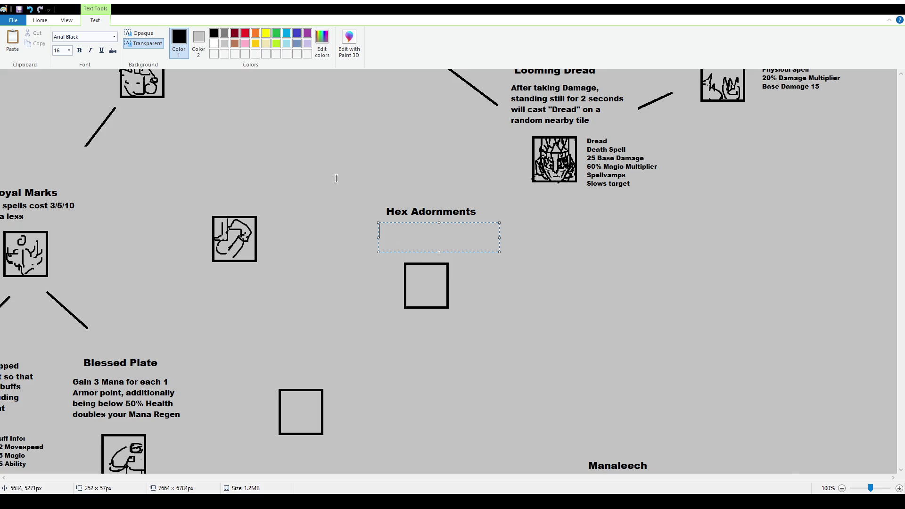
pyautogui.click(290, 104)
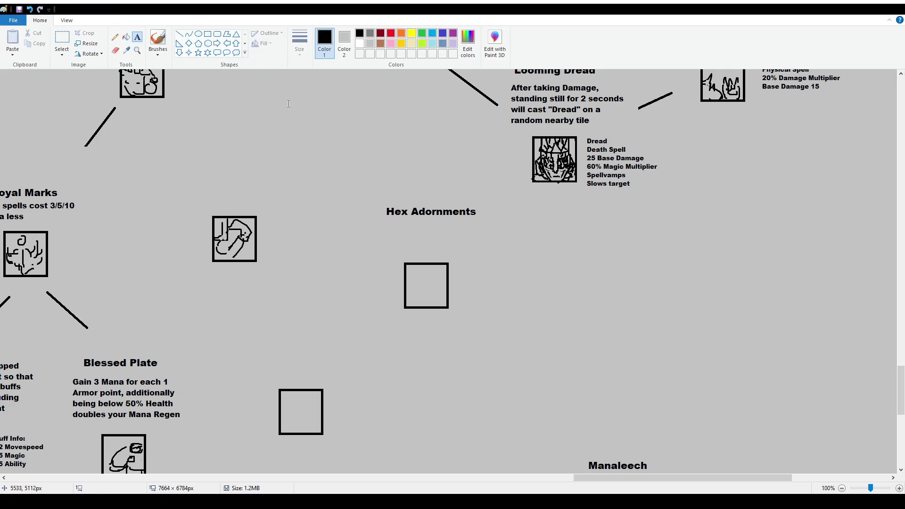
pyautogui.moveTo(369, 219); pyautogui.dragTo(510, 254)
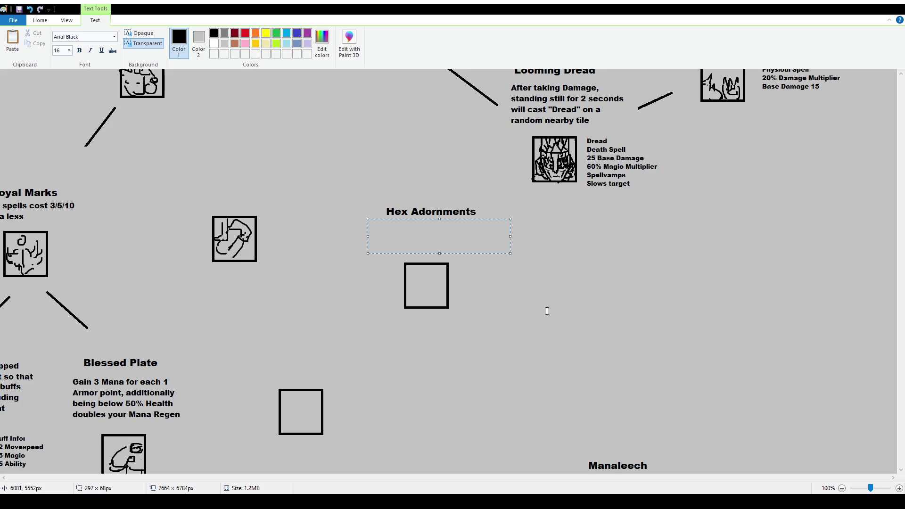
pyautogui.click(40, 20)
pyautogui.click(158, 40)
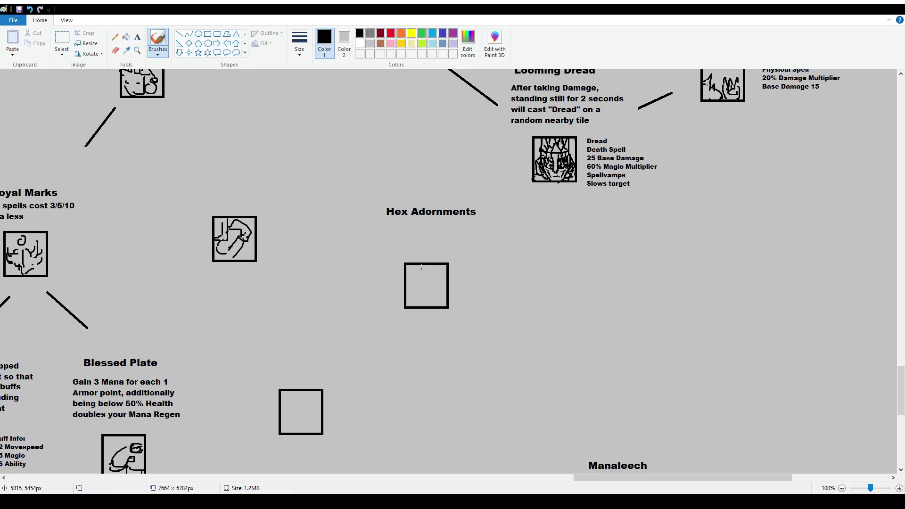
pyautogui.moveTo(423, 270); pyautogui.dragTo(443, 291)
pyautogui.moveTo(424, 298); pyautogui.dragTo(428, 305)
pyautogui.hotkey('ctrl', 'z')
pyautogui.hotkey('ctrl', 'z')
pyautogui.hotkey('ctrl', 'z')
pyautogui.hotkey('ctrl', 'z')
pyautogui.hotkey('ctrl', 'z')
pyautogui.moveTo(424, 272)
pyautogui.mouseDown()
pyautogui.moveTo(414, 293)
pyautogui.moveTo(427, 304)
pyautogui.moveTo(444, 293)
pyautogui.moveTo(442, 268)
pyautogui.mouseUp()
pyautogui.moveTo(411, 302); pyautogui.dragTo(435, 295)
pyautogui.hotkey('ctrl', 'z')
pyautogui.moveTo(434, 293)
pyautogui.mouseDown()
pyautogui.moveTo(439, 277)
pyautogui.moveTo(423, 273)
pyautogui.moveTo(446, 292)
pyautogui.mouseUp()
pyautogui.hotkey('ctrl', 'z')
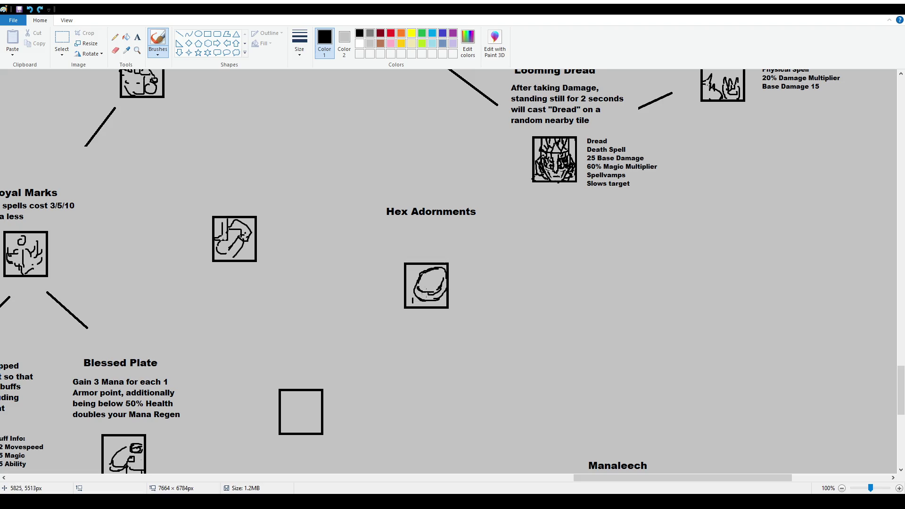
pyautogui.moveTo(415, 292)
pyautogui.mouseDown()
pyautogui.moveTo(446, 288)
pyautogui.moveTo(415, 288)
pyautogui.mouseUp()
pyautogui.hotkey('ctrl', 'z')
pyautogui.hotkey('ctrl', 'z')
pyautogui.moveTo(419, 293); pyautogui.dragTo(433, 304)
pyautogui.hotkey('ctrl', 'z')
pyautogui.hotkey('ctrl', 'z')
pyautogui.hotkey('ctrl', 'z')
pyautogui.hotkey('ctrl', 'z')
pyautogui.hotkey('ctrl', 'z')
pyautogui.hotkey('ctrl', 'z')
pyautogui.hotkey('ctrl', 'z')
pyautogui.hotkey('ctrl', 'z')
pyautogui.hotkey('ctrl', 'z')
pyautogui.hotkey('ctrl', 'z')
pyautogui.hotkey('ctrl', 'z')
pyautogui.hotkey('ctrl', 'z')
pyautogui.hotkey('ctrl', 'z')
pyautogui.moveTo(233, 199)
pyautogui.mouseDown()
pyautogui.moveTo(184, 247)
pyautogui.moveTo(233, 200)
pyautogui.mouseUp()
pyautogui.hotkey('ctrl', 'z')
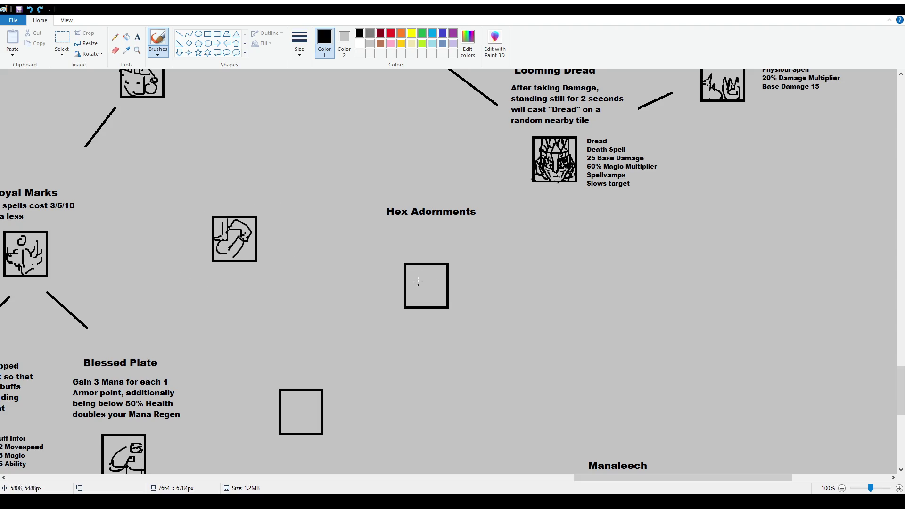
pyautogui.scroll(1, 695, 417)
# Sketch the arched outline and raised fingers of the hand, moving the arch lower and undoing stray strokes.
pyautogui.moveTo(666, 478); pyautogui.dragTo(735, 479)
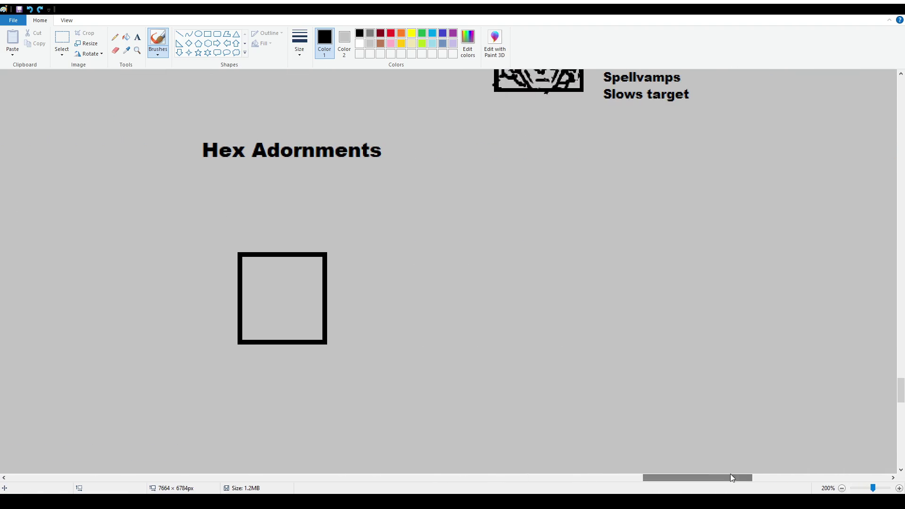
pyautogui.moveTo(263, 279)
pyautogui.mouseDown()
pyautogui.moveTo(267, 333)
pyautogui.moveTo(278, 263)
pyautogui.mouseUp()
pyautogui.moveTo(285, 266)
pyautogui.mouseDown()
pyautogui.moveTo(297, 282)
pyautogui.moveTo(299, 333)
pyautogui.mouseUp()
pyautogui.click(62, 37)
pyautogui.moveTo(253, 258)
pyautogui.mouseDown()
pyautogui.moveTo(311, 312)
pyautogui.moveTo(301, 324)
pyautogui.mouseUp()
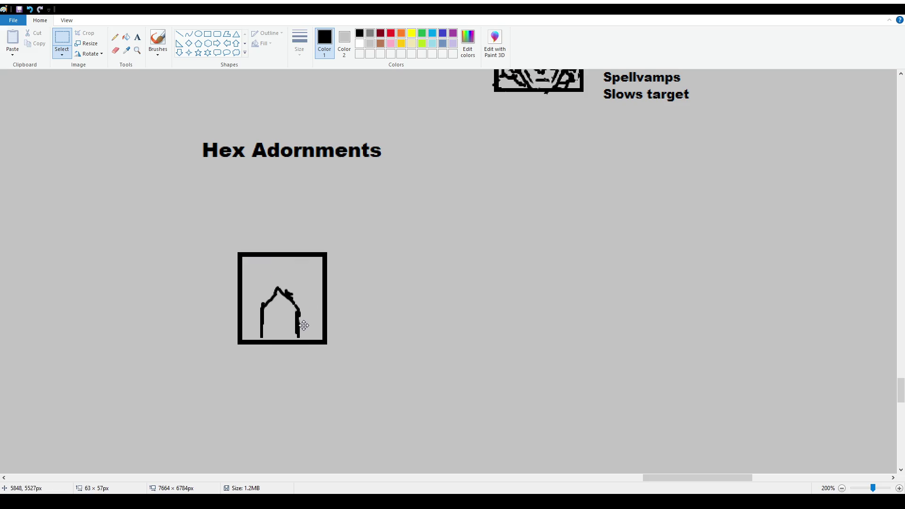
pyautogui.click(158, 42)
pyautogui.moveTo(260, 281)
pyautogui.mouseDown()
pyautogui.moveTo(255, 261)
pyautogui.moveTo(265, 270)
pyautogui.mouseUp()
pyautogui.hotkey('ctrl', 'z')
pyautogui.hotkey('ctrl', 'z')
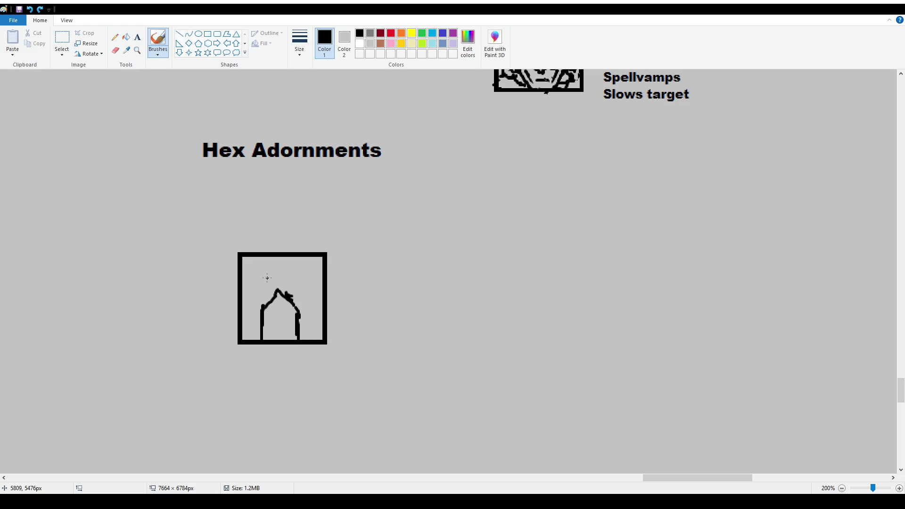
pyautogui.moveTo(258, 275)
pyautogui.mouseDown()
pyautogui.moveTo(257, 261)
pyautogui.moveTo(284, 269)
pyautogui.moveTo(265, 277)
pyautogui.moveTo(293, 275)
pyautogui.moveTo(312, 293)
pyautogui.moveTo(303, 294)
pyautogui.moveTo(318, 277)
pyautogui.moveTo(299, 309)
pyautogui.moveTo(304, 258)
pyautogui.moveTo(293, 274)
pyautogui.moveTo(275, 263)
pyautogui.moveTo(264, 274)
pyautogui.moveTo(263, 310)
pyautogui.mouseUp()
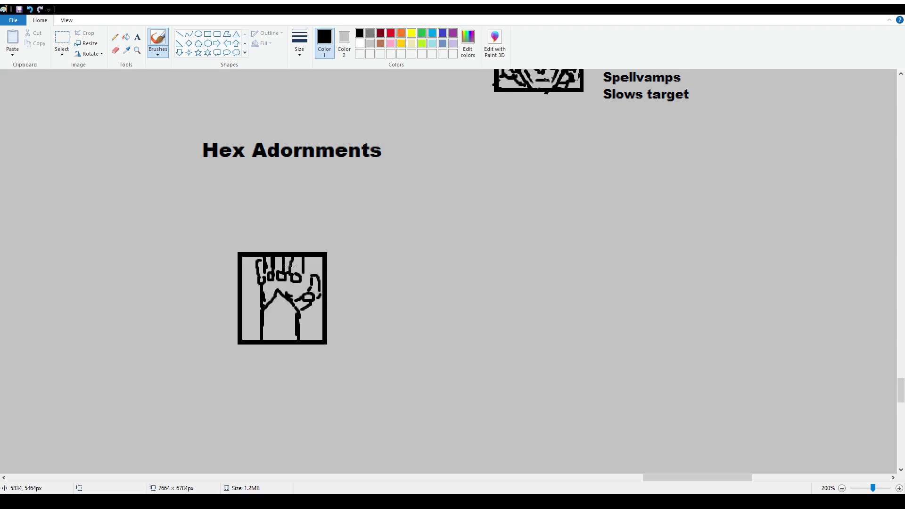
pyautogui.moveTo(302, 264)
pyautogui.mouseDown()
pyautogui.moveTo(297, 295)
pyautogui.moveTo(308, 295)
pyautogui.moveTo(279, 280)
pyautogui.mouseUp()
pyautogui.hotkey('ctrl', 'z')
pyautogui.hotkey('ctrl', 'z')
pyautogui.moveTo(267, 265); pyautogui.dragTo(262, 266)
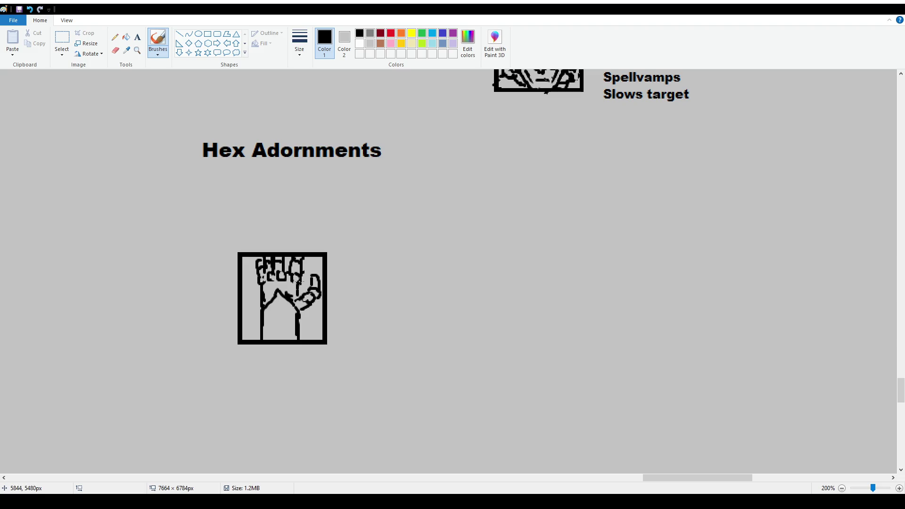
# Brush the S-marked rounded shield shape beneath the hand and thicken its arcs.
pyautogui.moveTo(282, 291)
pyautogui.mouseDown()
pyautogui.moveTo(302, 339)
pyautogui.moveTo(267, 336)
pyautogui.moveTo(290, 331)
pyautogui.moveTo(271, 315)
pyautogui.moveTo(285, 302)
pyautogui.mouseUp()
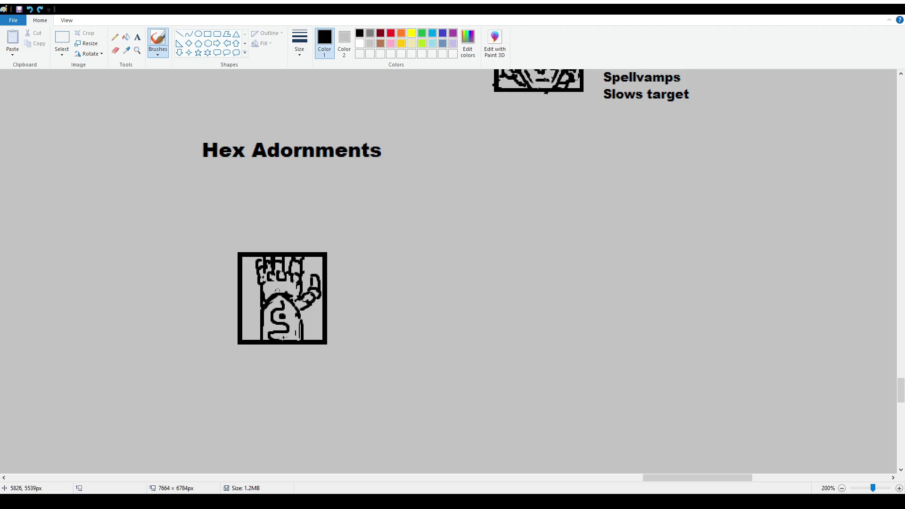
pyautogui.moveTo(278, 338)
pyautogui.mouseDown()
pyautogui.moveTo(300, 337)
pyautogui.moveTo(297, 322)
pyautogui.mouseUp()
pyautogui.hotkey('ctrl', 'z')
pyautogui.moveTo(262, 310); pyautogui.dragTo(260, 333)
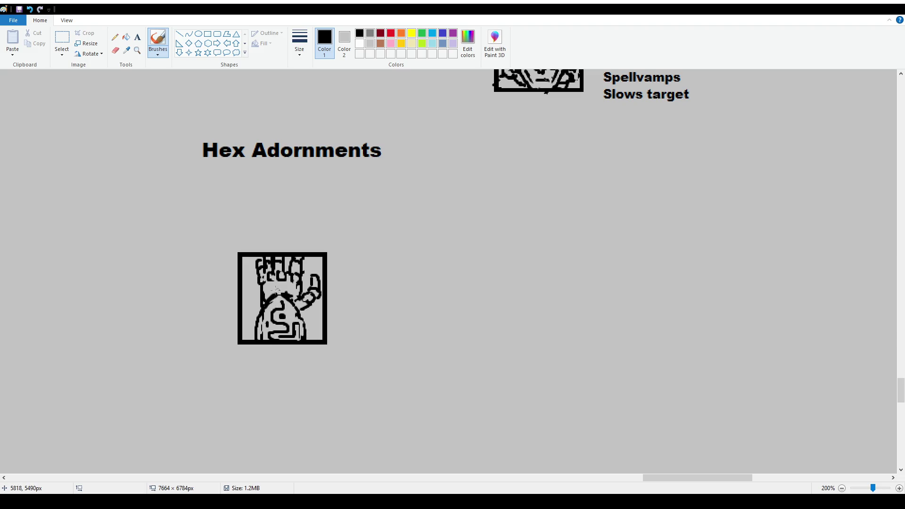
pyautogui.moveTo(252, 315); pyautogui.dragTo(260, 337)
pyautogui.moveTo(268, 300); pyautogui.dragTo(286, 293)
pyautogui.keyDown('ctrl'); pyautogui.scroll(-1, 263, 246); pyautogui.keyUp('ctrl')
pyautogui.keyDown('ctrl'); pyautogui.scroll(1, 304, 295); pyautogui.keyUp('ctrl')
pyautogui.moveTo(265, 288); pyautogui.dragTo(260, 293)
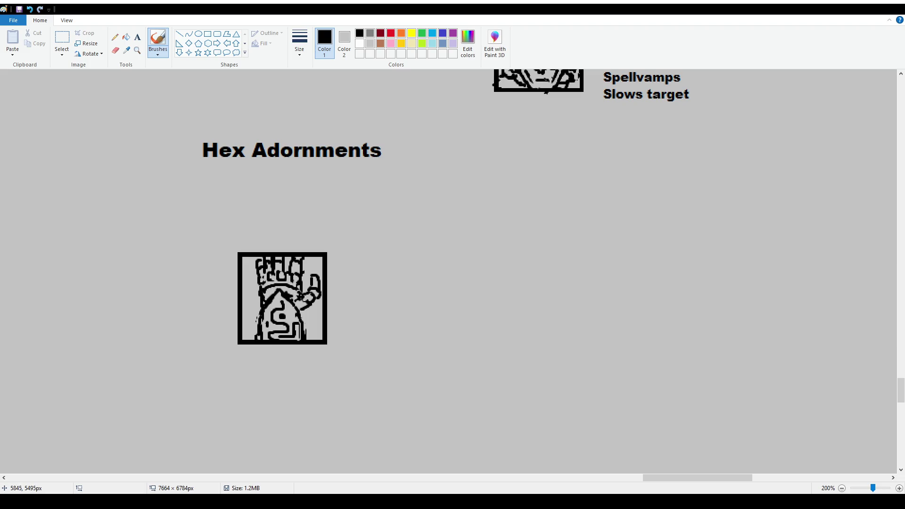
pyautogui.click(137, 37)
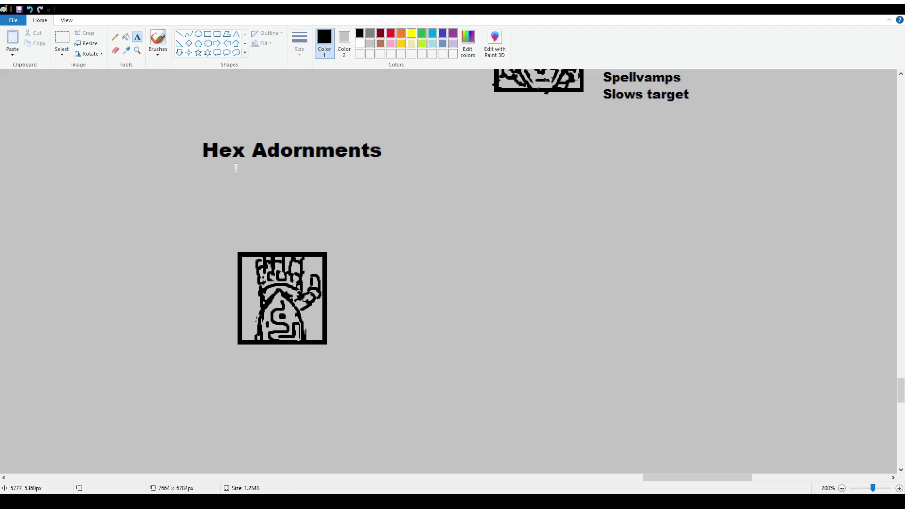
# Drag out a wide empty text box just beneath the Hex Adornments heading.
pyautogui.moveTo(190, 168); pyautogui.dragTo(430, 235)
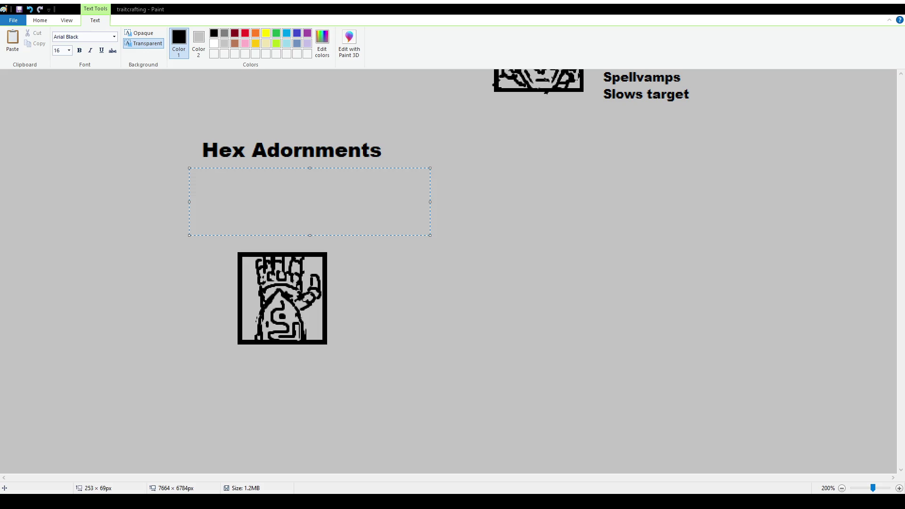
# Type 'Your attacks leech 5/7/10 mana from the target' at size 12 under the heading.
pyautogui.click(68, 51)
pyautogui.write('12')
pyautogui.click(261, 177)
pyautogui.write('Your attacks ')
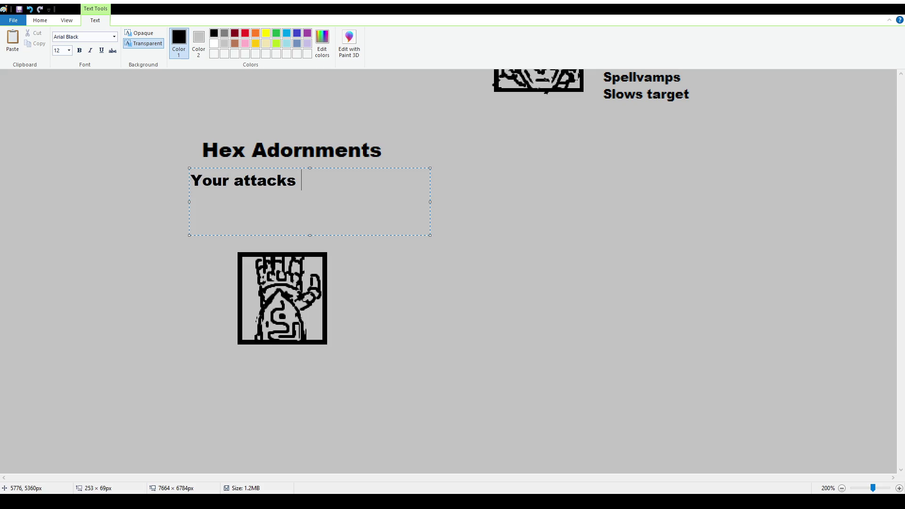
pyautogui.write('leech mana f')
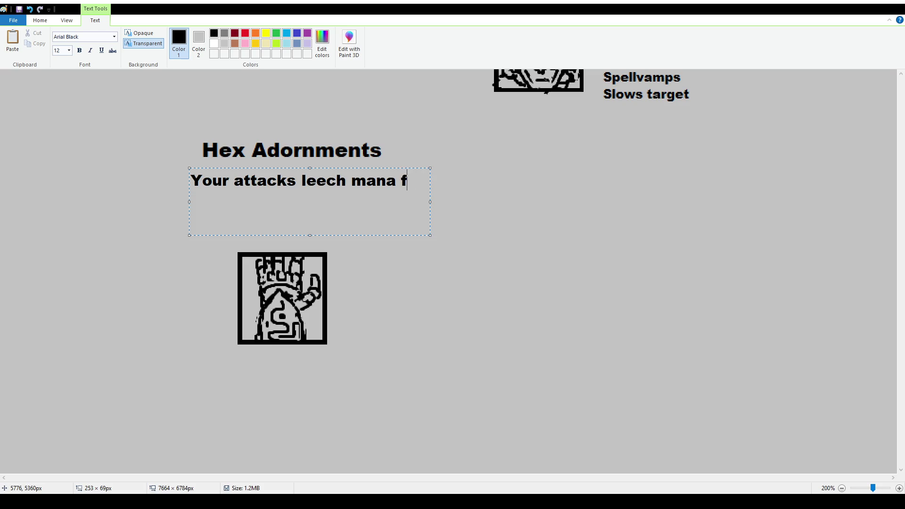
pyautogui.write('rom the target')
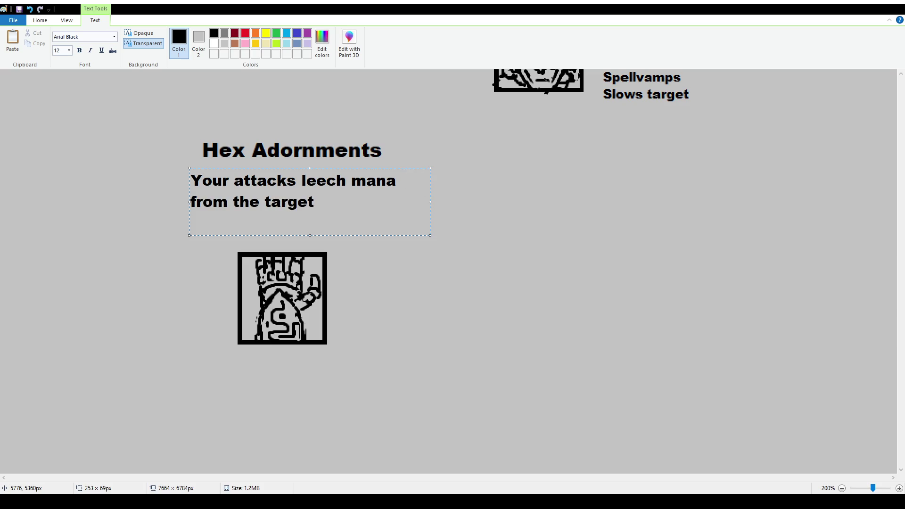
pyautogui.press('Up')
pyautogui.press('Right')
pyautogui.press('Right')
pyautogui.press('Right')
pyautogui.write('5/7/10')
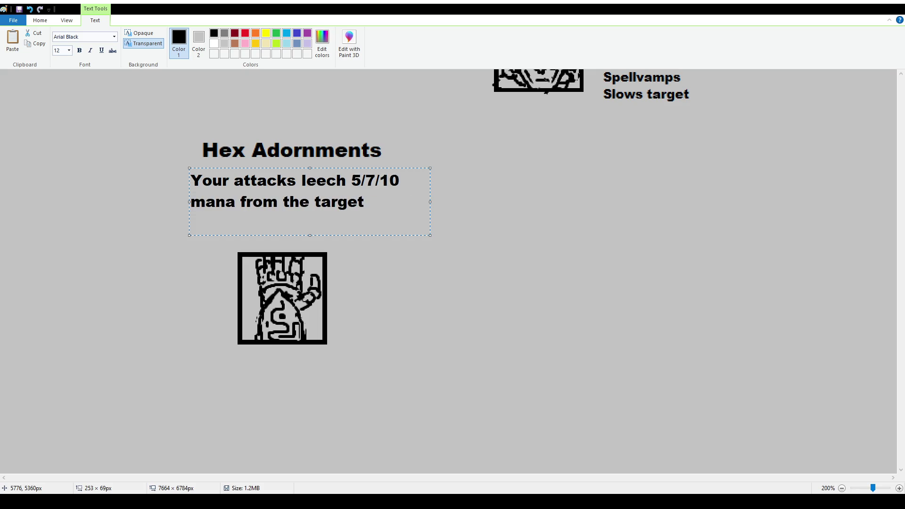
pyautogui.click(392, 200)
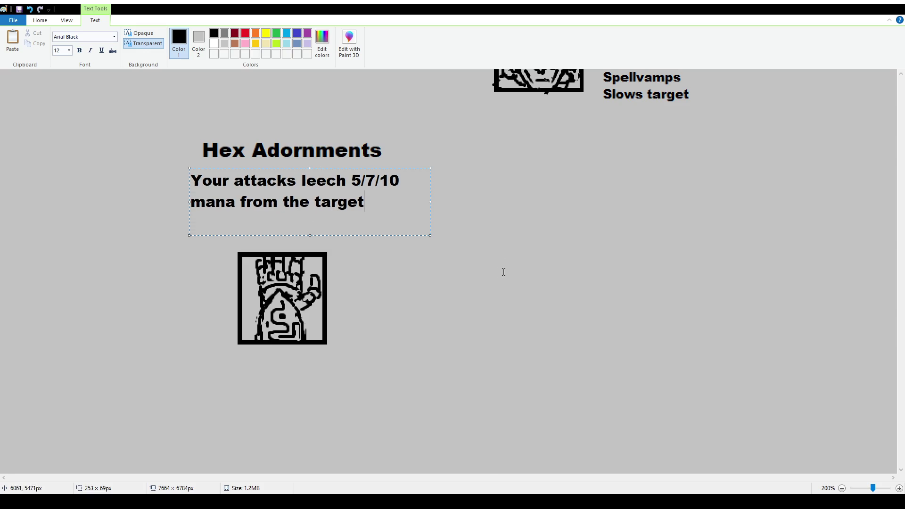
# Commit the 'Your attacks leech 5/7/10 mana from the target' text and zoom out to the tree.
pyautogui.click(842, 489)
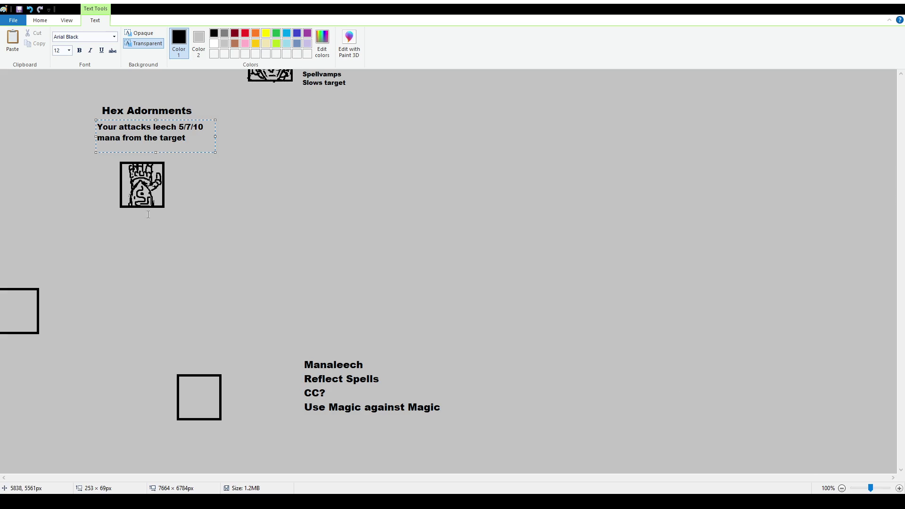
pyautogui.scroll(2, 155, 227)
pyautogui.scroll(-2, 175, 218)
pyautogui.click(421, 463)
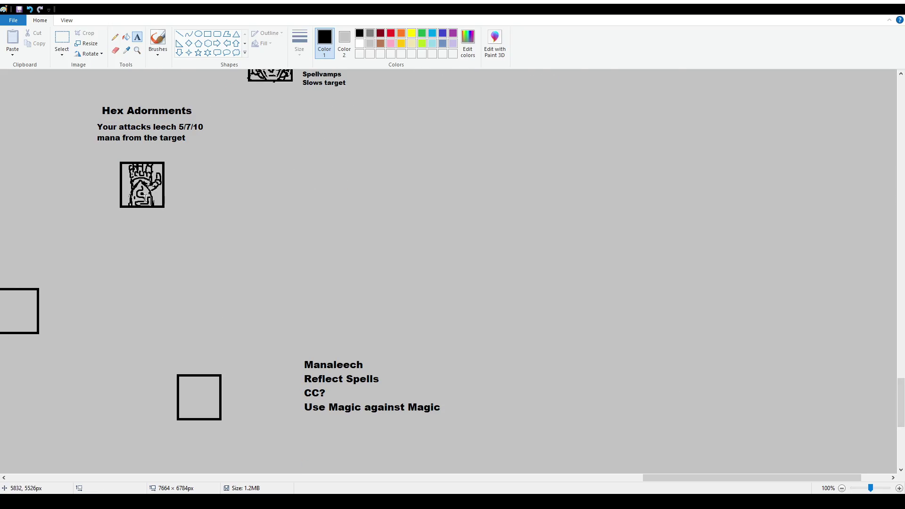
pyautogui.hscroll(-8, 660, 477)
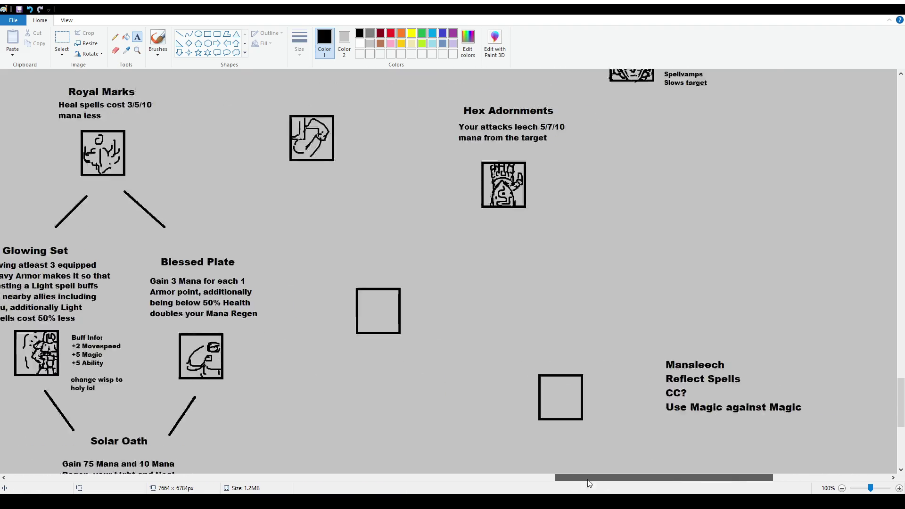
pyautogui.scroll(2, 659, 344)
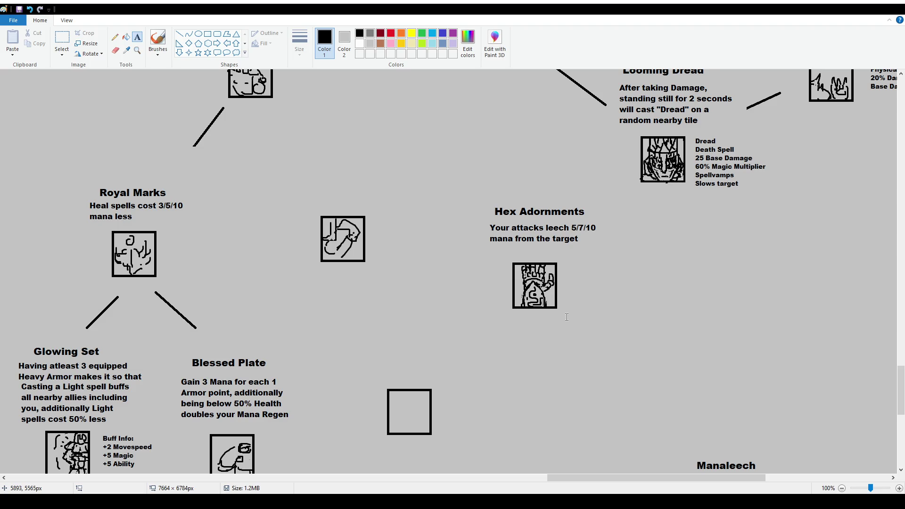
pyautogui.click(66, 39)
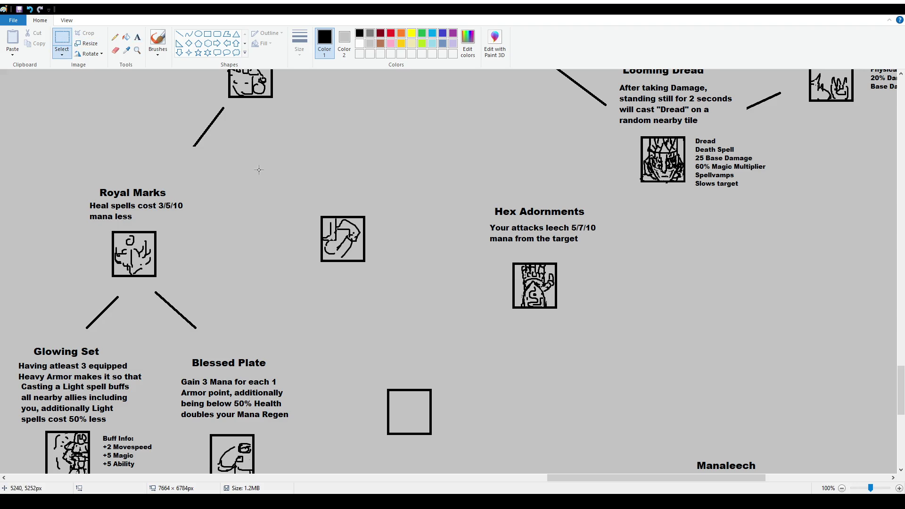
# Move the unlabelled icon down-right and drag the Hex Adornments block up-left.
pyautogui.moveTo(295, 202); pyautogui.dragTo(370, 274)
pyautogui.moveTo(344, 246)
pyautogui.mouseDown()
pyautogui.moveTo(600, 338)
pyautogui.moveTo(668, 328)
pyautogui.mouseUp()
pyautogui.moveTo(480, 192); pyautogui.dragTo(602, 321)
pyautogui.moveTo(555, 281); pyautogui.dragTo(388, 237)
pyautogui.click(648, 300)
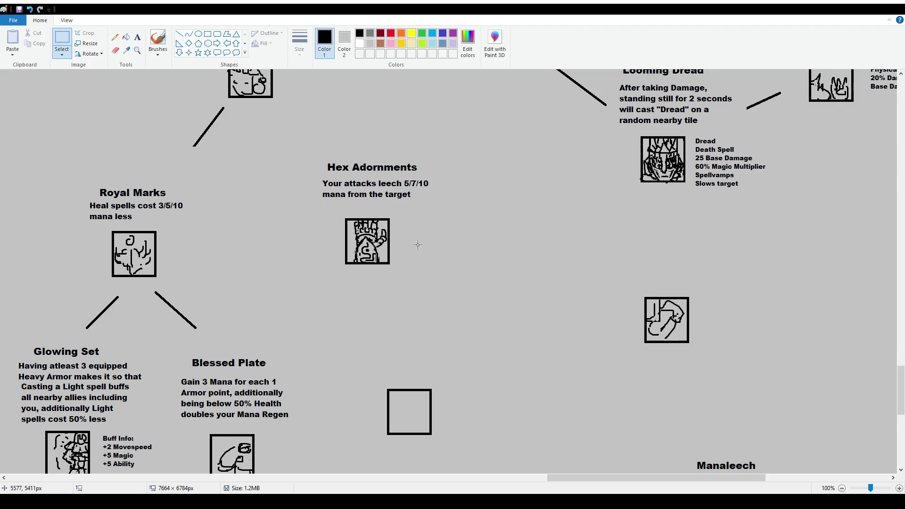
# Reposition the Hex Adornments title and description between Royal Marks and Looming Dread.
pyautogui.moveTo(299, 150)
pyautogui.mouseDown()
pyautogui.moveTo(451, 206)
pyautogui.moveTo(443, 190)
pyautogui.mouseUp()
pyautogui.click(441, 225)
pyautogui.click(141, 37)
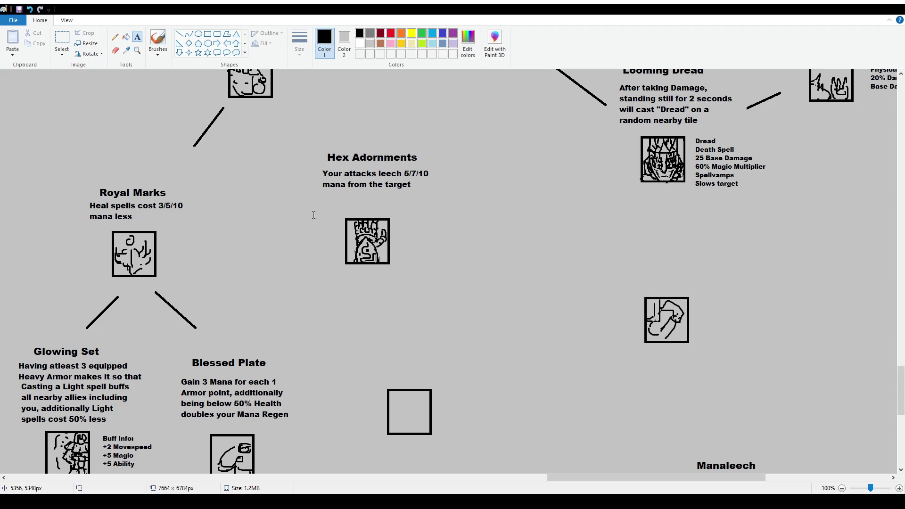
pyautogui.scroll(4, 480, 285)
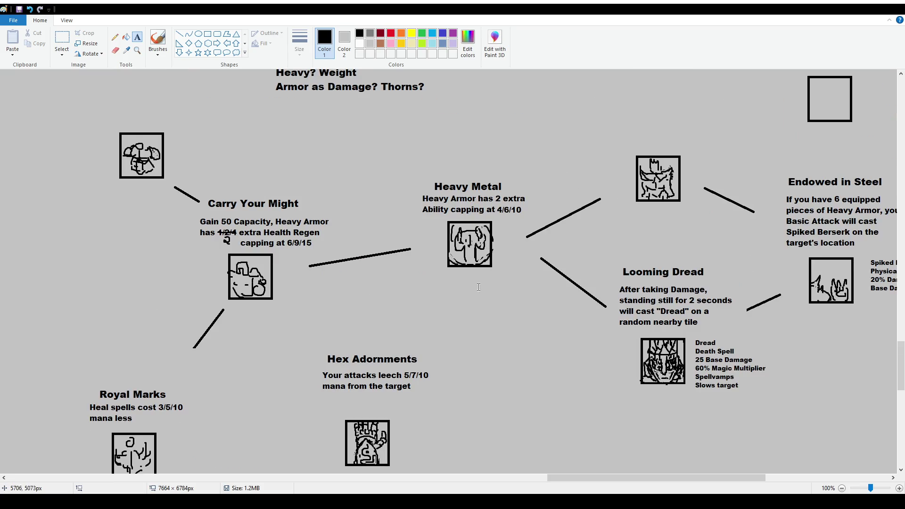
pyautogui.scroll(-2, 480, 285)
pyautogui.scroll(-2, 358, 239)
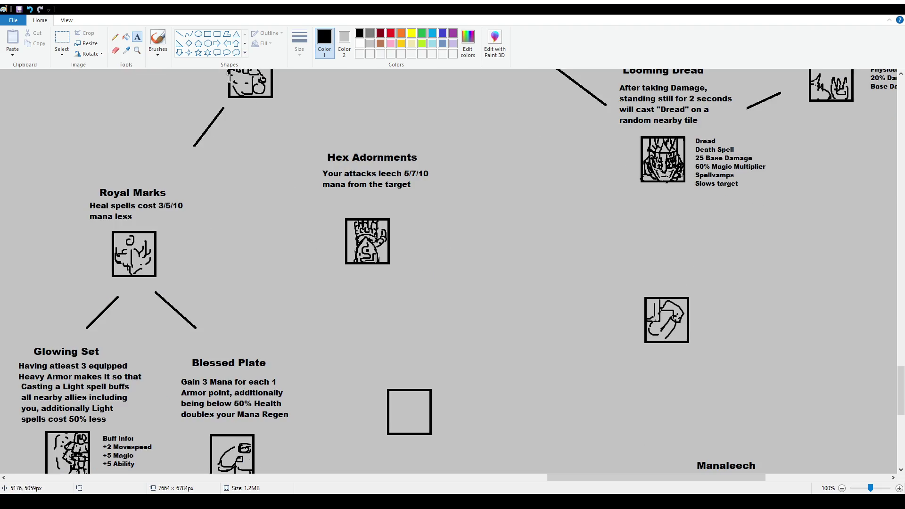
pyautogui.click(157, 38)
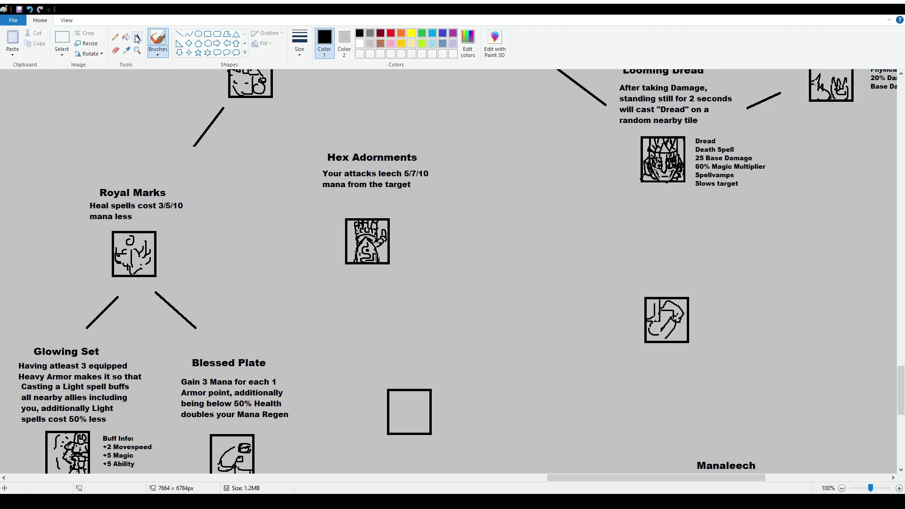
# Nudge the Hex Adornments description slightly closer to its title.
pyautogui.click(137, 36)
pyautogui.click(62, 40)
pyautogui.moveTo(310, 166); pyautogui.dragTo(448, 198)
pyautogui.click(472, 222)
pyautogui.click(136, 40)
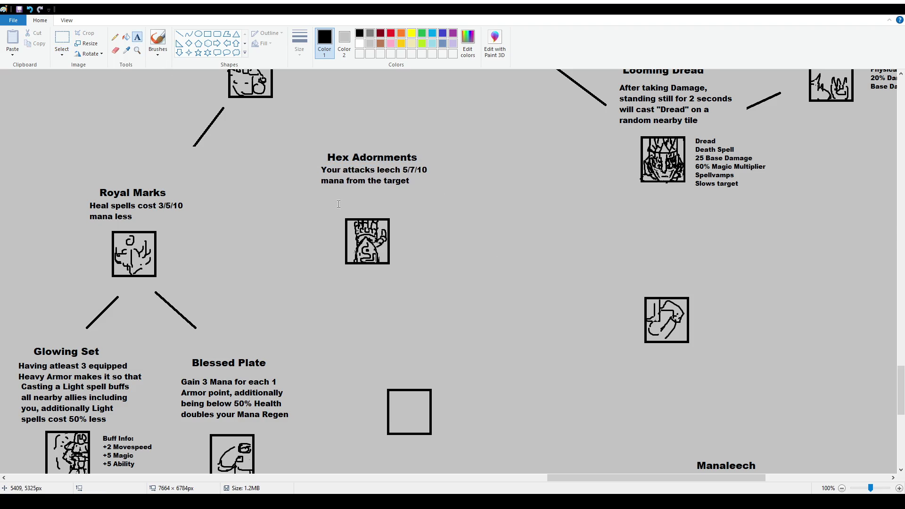
pyautogui.moveTo(319, 185); pyautogui.dragTo(443, 211)
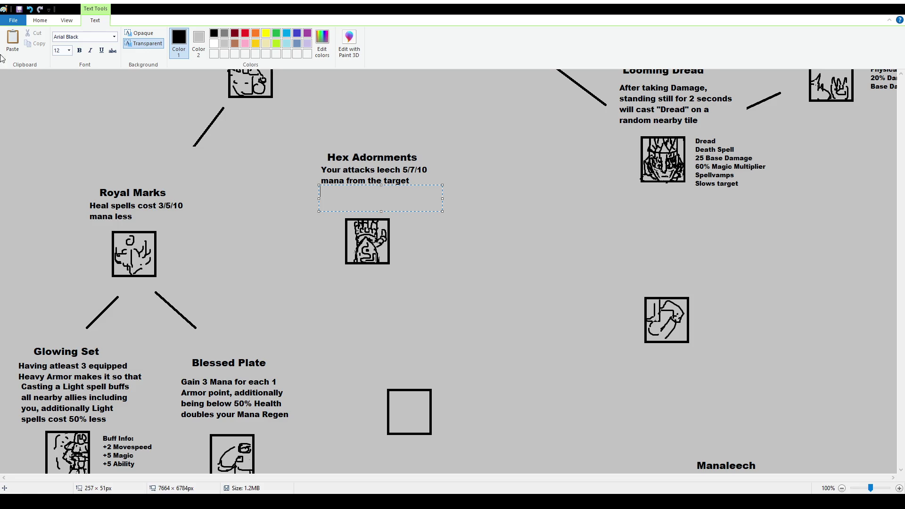
pyautogui.click(40, 20)
# Delete the Royal Marks description text.
pyautogui.click(62, 40)
pyautogui.moveTo(87, 199); pyautogui.dragTo(208, 222)
pyautogui.press('Delete')
pyautogui.moveTo(87, 182); pyautogui.dragTo(188, 205)
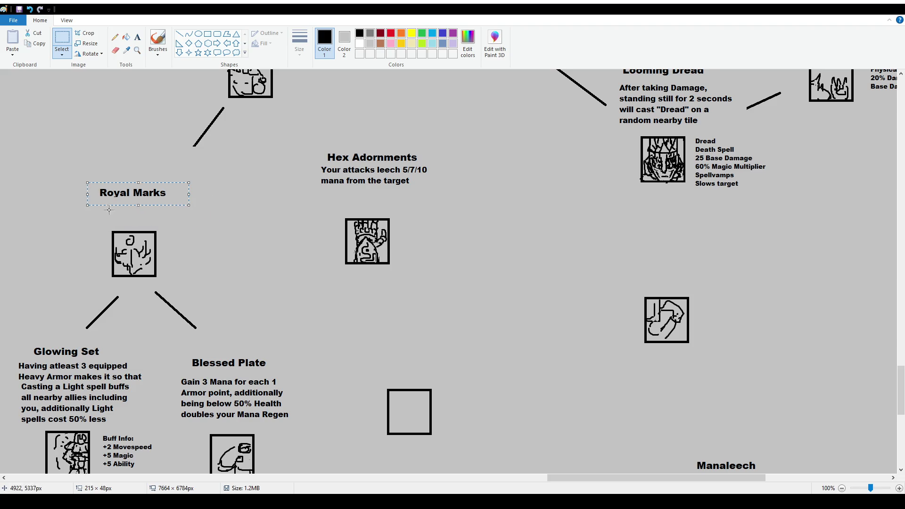
pyautogui.hotkey('ctrl', 'z')
pyautogui.moveTo(84, 201); pyautogui.dragTo(211, 218)
pyautogui.press('Delete')
# Move the Royal Marks title higher and start a text box beneath it.
pyautogui.moveTo(97, 174)
pyautogui.mouseDown()
pyautogui.moveTo(191, 211)
pyautogui.moveTo(178, 188)
pyautogui.mouseUp()
pyautogui.click(138, 36)
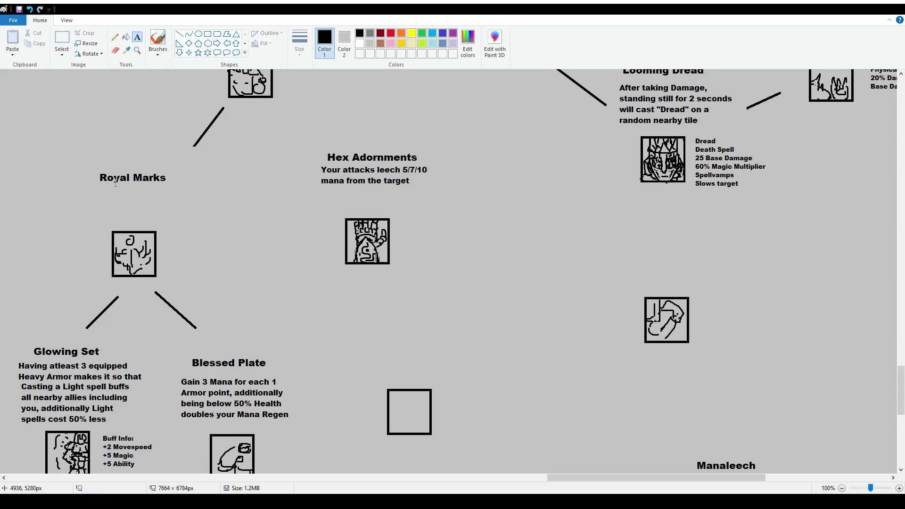
pyautogui.moveTo(223, 219); pyautogui.dragTo(92, 190)
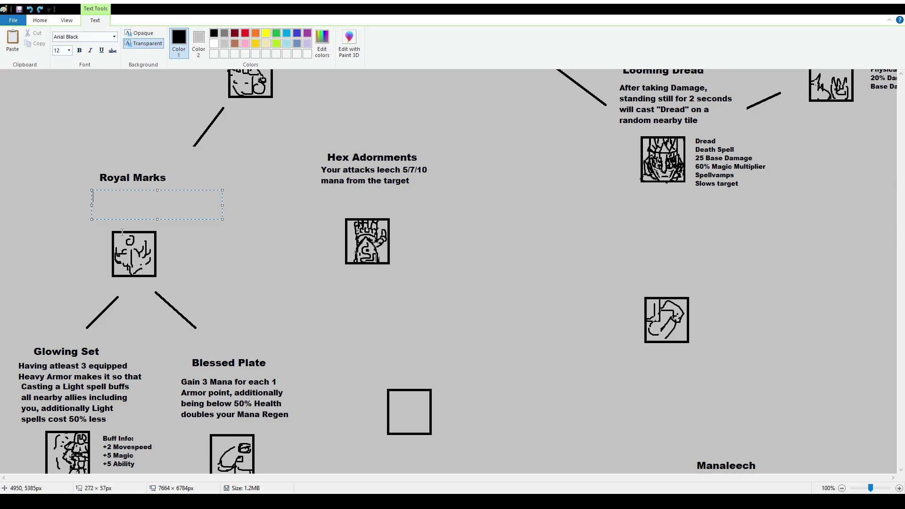
# Shift the Royal Marks block with 'Heal spells cost 3/5/10 mana less' up; add a text box under Hex Adornments.
pyautogui.hotkey('ctrl', 'z')
pyautogui.hotkey('ctrl', 'z')
pyautogui.hotkey('ctrl', 'z')
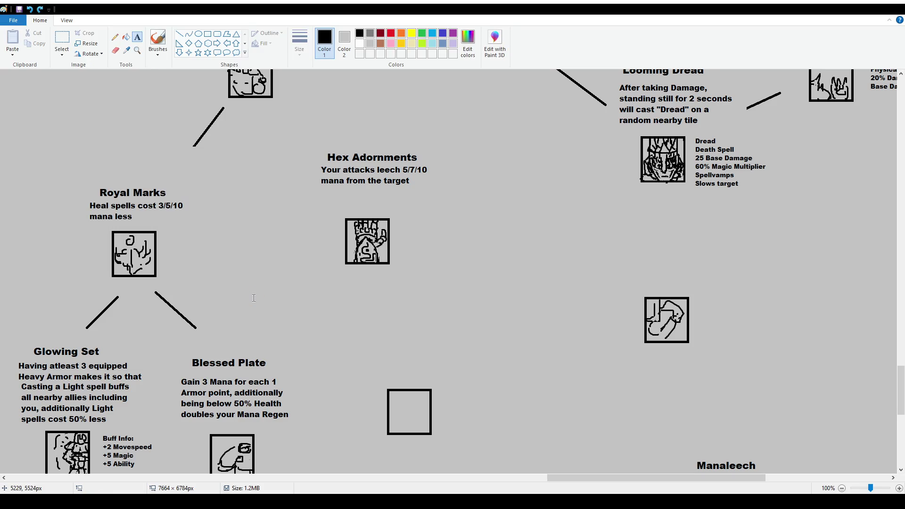
pyautogui.click(62, 40)
pyautogui.moveTo(78, 180)
pyautogui.mouseDown()
pyautogui.moveTo(223, 222)
pyautogui.moveTo(218, 211)
pyautogui.mouseUp()
pyautogui.press('Escape')
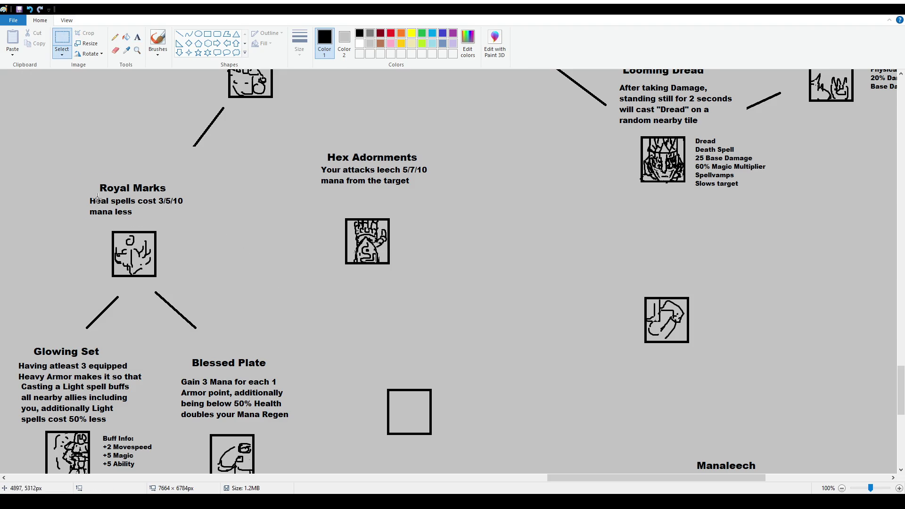
pyautogui.scroll(3, 347, 204)
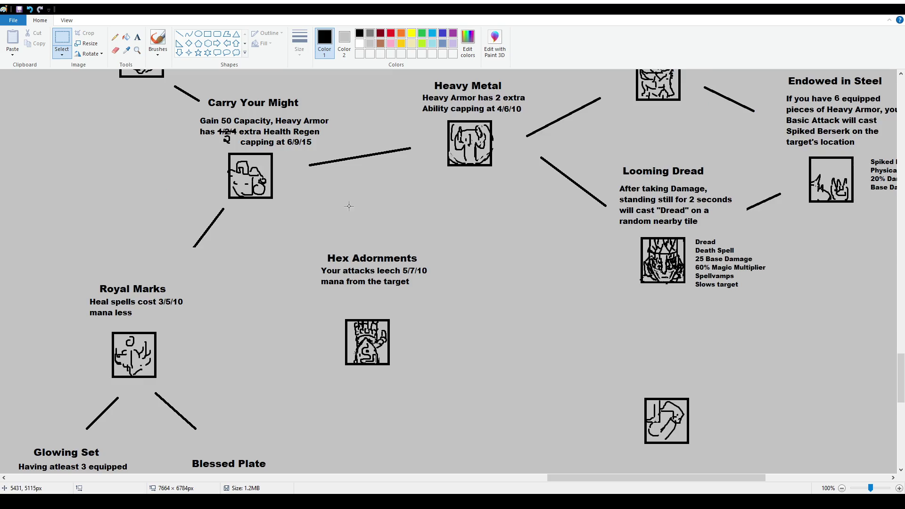
pyautogui.click(137, 37)
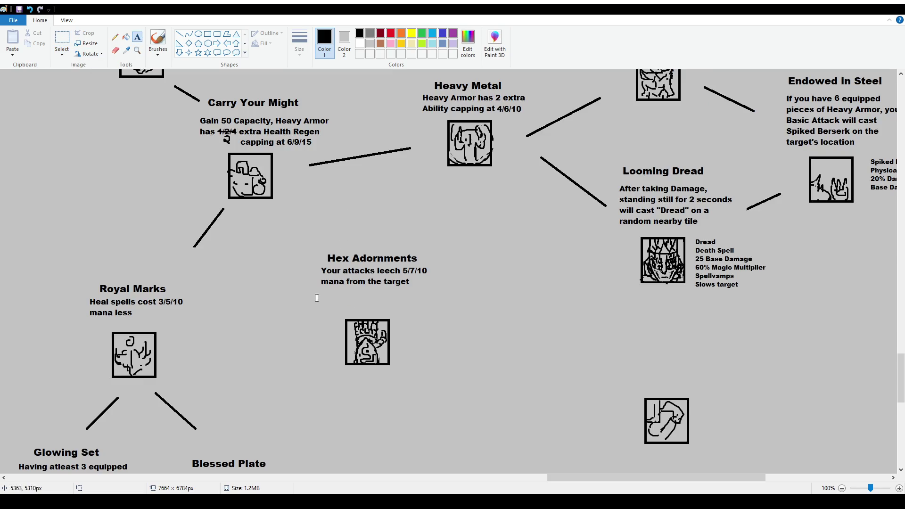
pyautogui.moveTo(320, 292); pyautogui.dragTo(428, 306)
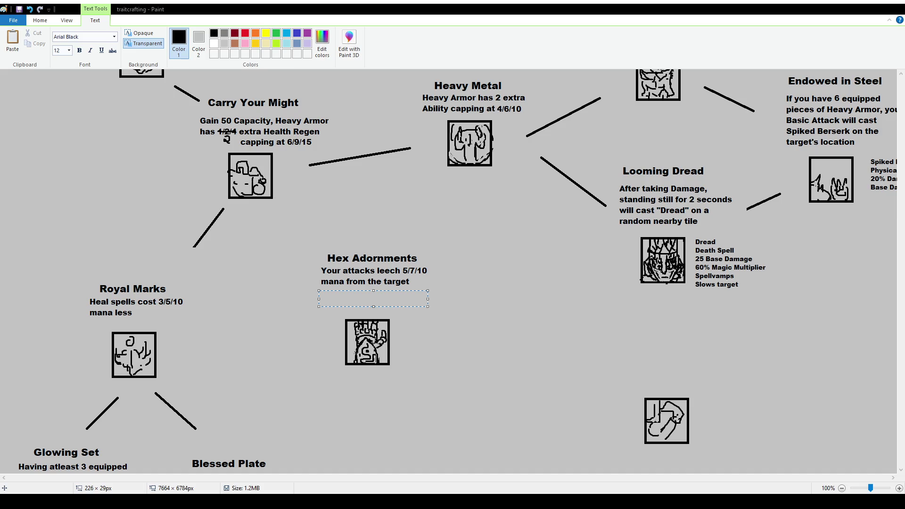
# Delete the existing description under the Hex Adornments title.
pyautogui.press('Escape')
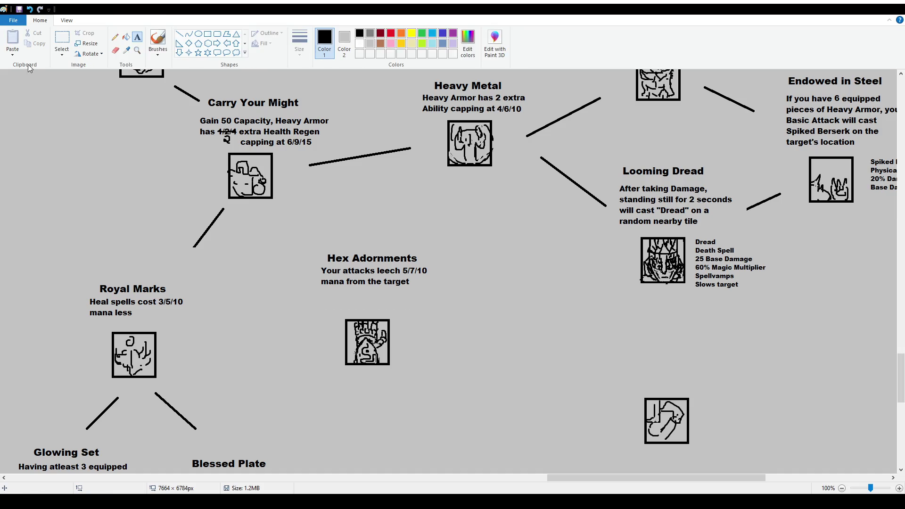
pyautogui.click(62, 41)
pyautogui.moveTo(303, 245); pyautogui.dragTo(436, 263)
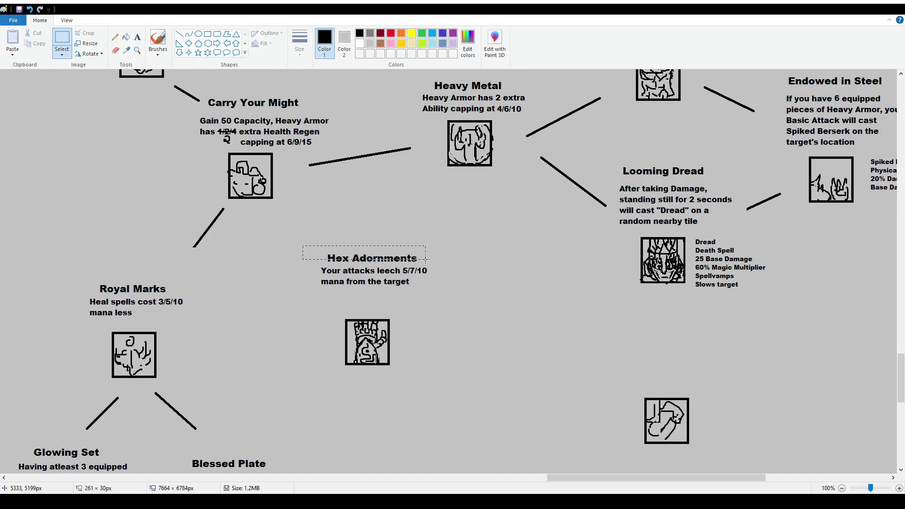
pyautogui.moveTo(456, 304); pyautogui.dragTo(282, 265)
pyautogui.press('Delete')
# Type 'Your attacks drain 3/5/8 mana from your target' in a new text box under Hex Adornments.
pyautogui.click(137, 37)
pyautogui.moveTo(319, 271); pyautogui.dragTo(459, 300)
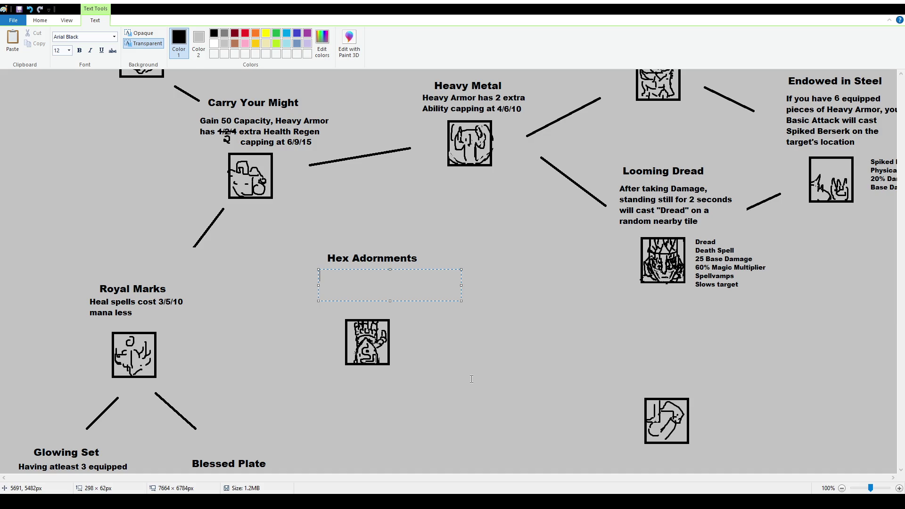
pyautogui.write('Your attacks ')
pyautogui.write('drain ')
pyautogui.write('3/')
pyautogui.write('5/')
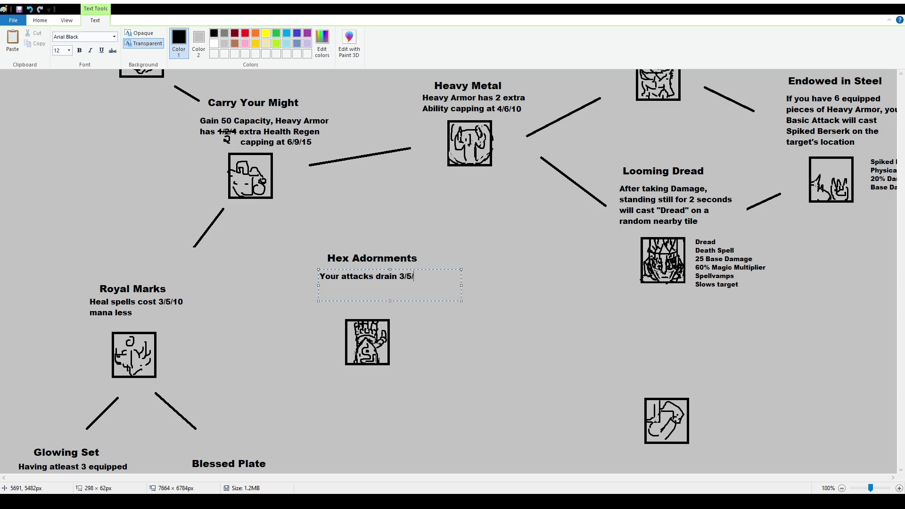
pyautogui.write('8')
pyautogui.write(' mana from')
pyautogui.write(' th')
pyautogui.press('BackSpace')
pyautogui.press('BackSpace')
pyautogui.write('your tag')
pyautogui.press('BackSpace')
pyautogui.write('rget')
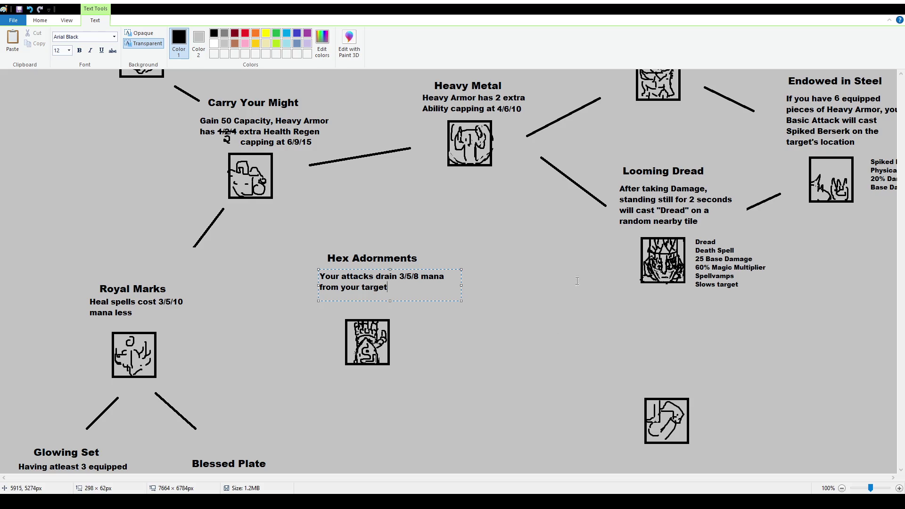
# Narrow the description box and change the mana values from 3/5/8 to 6/10/16.
pyautogui.moveTo(461, 286)
pyautogui.mouseDown()
pyautogui.moveTo(404, 272)
pyautogui.moveTo(424, 279)
pyautogui.moveTo(416, 279)
pyautogui.mouseUp()
pyautogui.click(425, 279)
pyautogui.write('6')
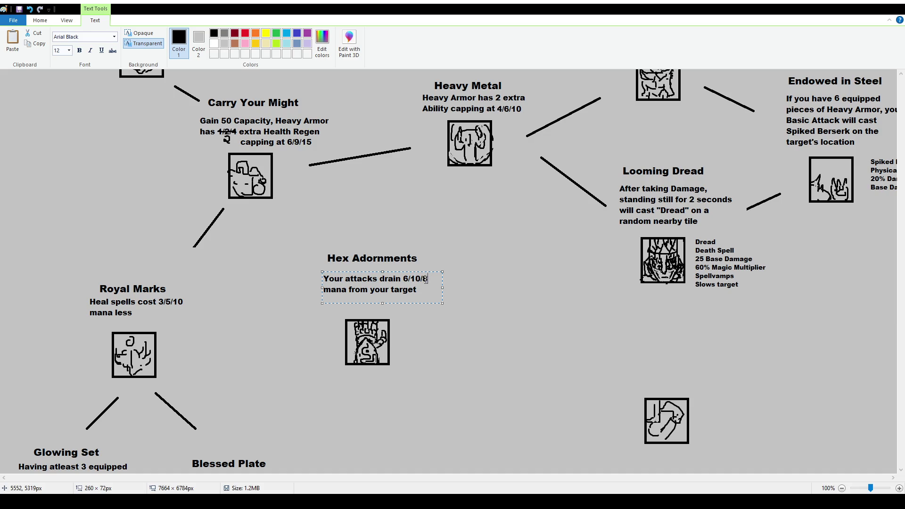
pyautogui.write('15')
pyautogui.write('9')
pyautogui.moveTo(424, 279); pyautogui.dragTo(428, 279)
pyautogui.moveTo(409, 279); pyautogui.dragTo(413, 278)
pyautogui.click(429, 291)
pyautogui.moveTo(410, 278); pyautogui.dragTo(413, 279)
pyautogui.moveTo(403, 280); pyautogui.dragTo(422, 280)
pyautogui.write('2')
pyautogui.write('6')
# Append ', you absorb half of that mana' and commit the description.
pyautogui.click(425, 290)
pyautogui.write(', you')
pyautogui.write(' absorb half of that mana')
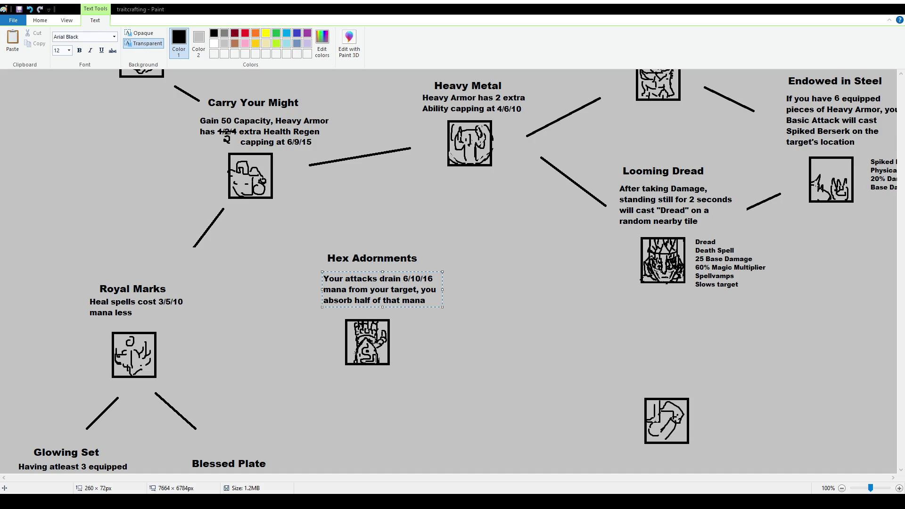
pyautogui.click(413, 334)
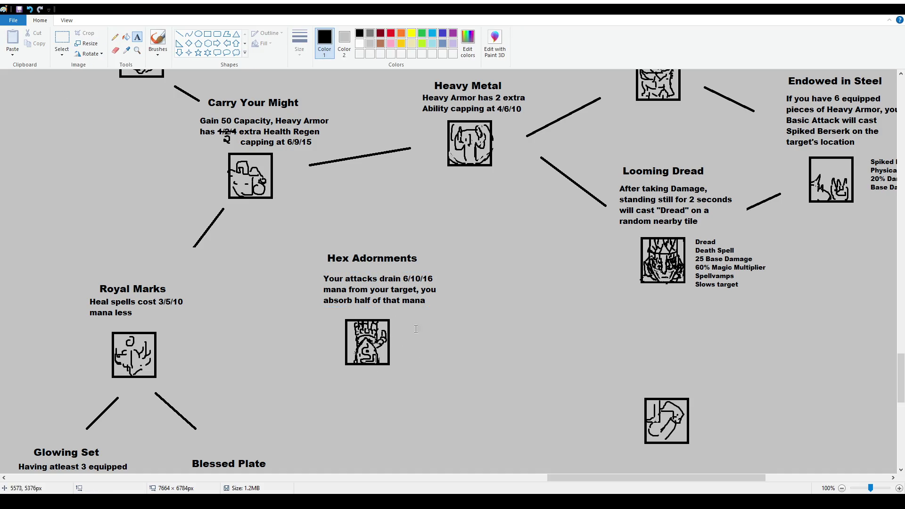
pyautogui.moveTo(409, 323); pyautogui.dragTo(496, 397)
pyautogui.write('10')
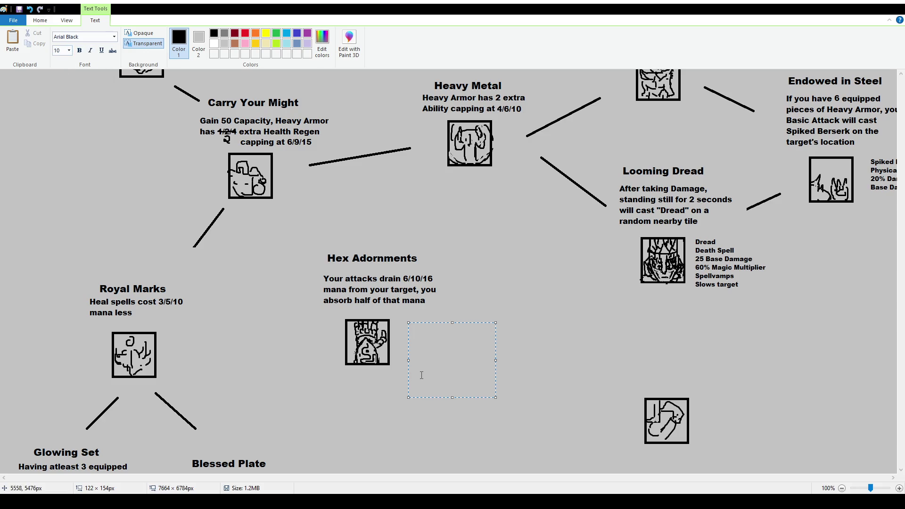
pyautogui.write('Mana drian')
pyautogui.press('BackSpace')
pyautogui.press('BackSpace')
pyautogui.write('ain info:')
pyautogui.press('Return')
pyautogui.click(40, 20)
pyautogui.click(62, 43)
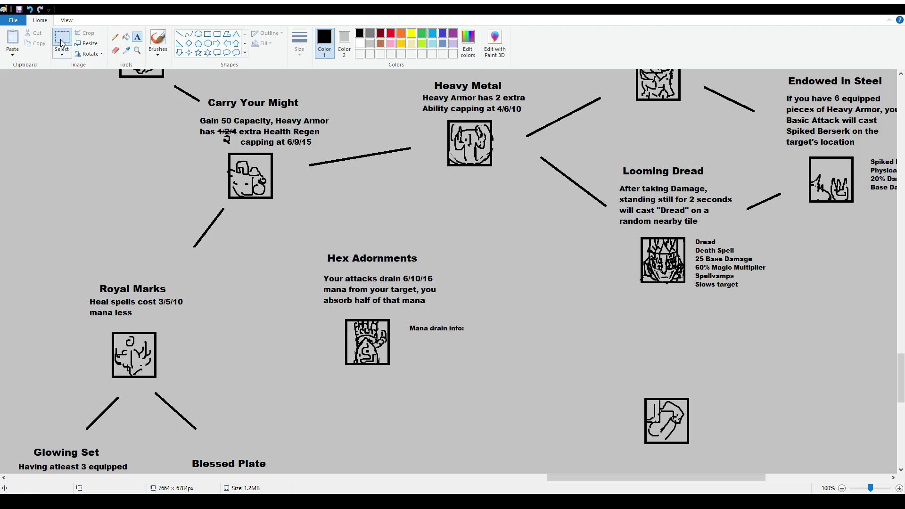
pyautogui.moveTo(402, 317); pyautogui.dragTo(486, 345)
pyautogui.press('Delete')
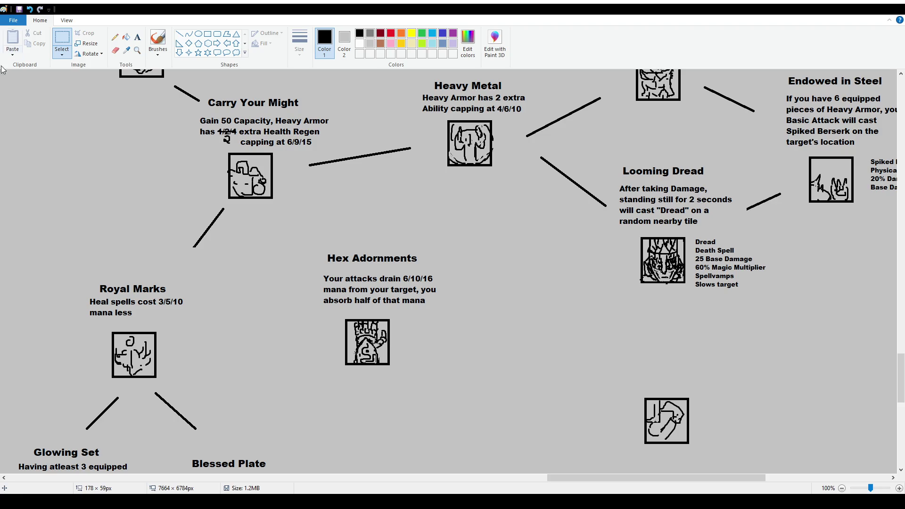
# Drop the current selection and navigate the canvas around Carry Your Might and Hex Adornments.
pyautogui.scroll(-3, 196, 362)
pyautogui.scroll(-3, 196, 363)
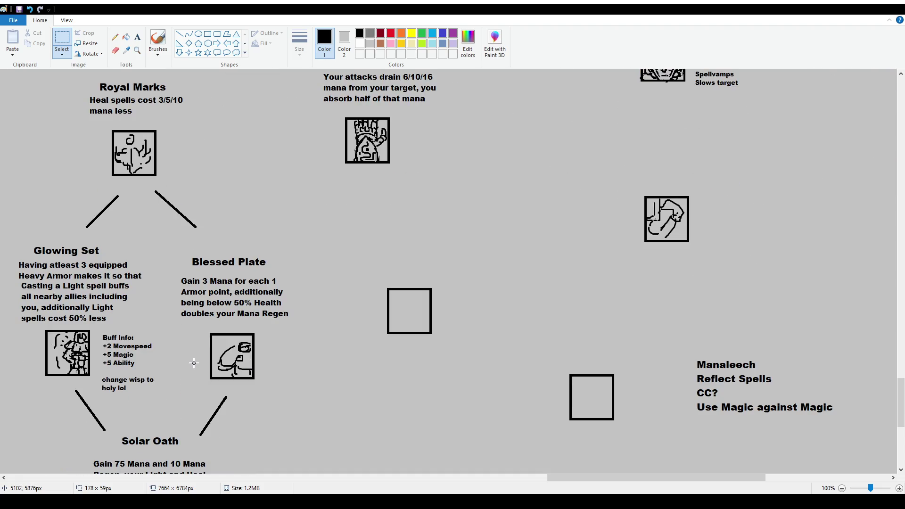
pyautogui.scroll(3, 184, 353)
pyautogui.scroll(3, 188, 355)
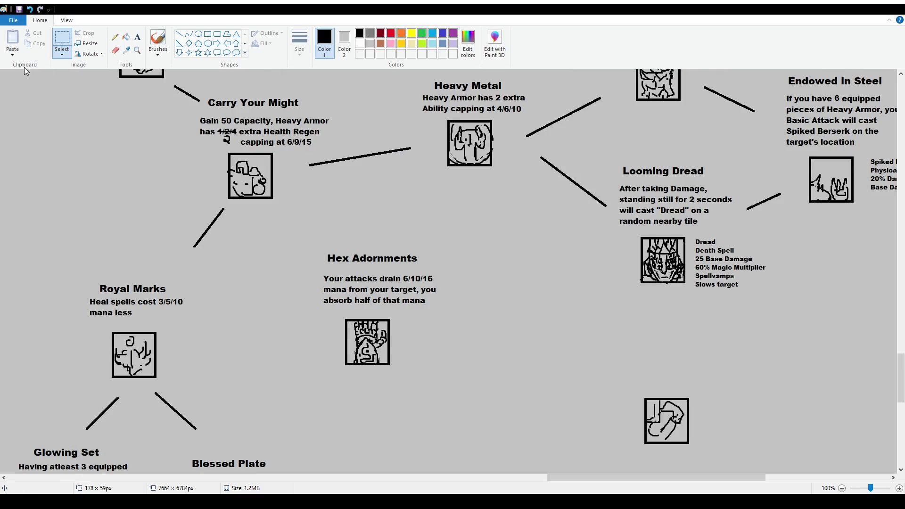
pyautogui.click(373, 299)
pyautogui.scroll(2, 371, 252)
pyautogui.scroll(-1, 321, 291)
pyautogui.scroll(-1, 321, 291)
pyautogui.scroll(-1, 317, 281)
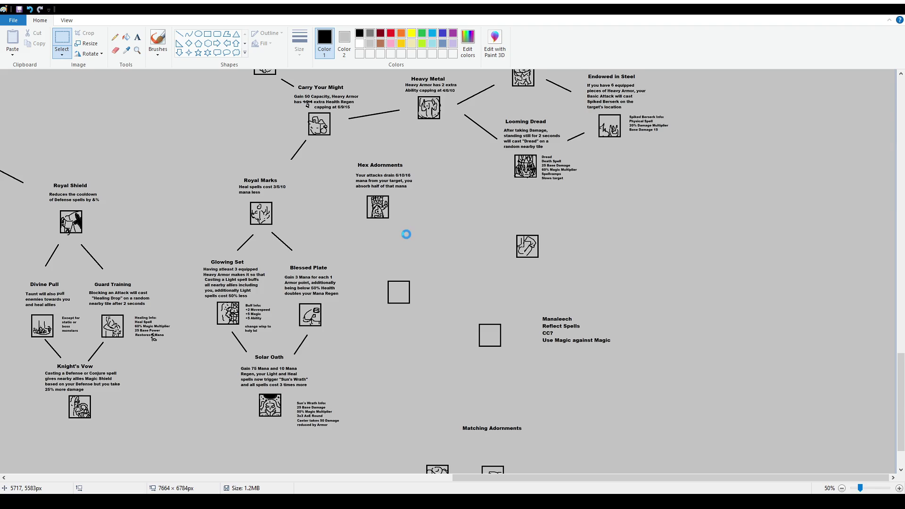
pyautogui.scroll(1, 408, 236)
pyautogui.scroll(-3, 569, 302)
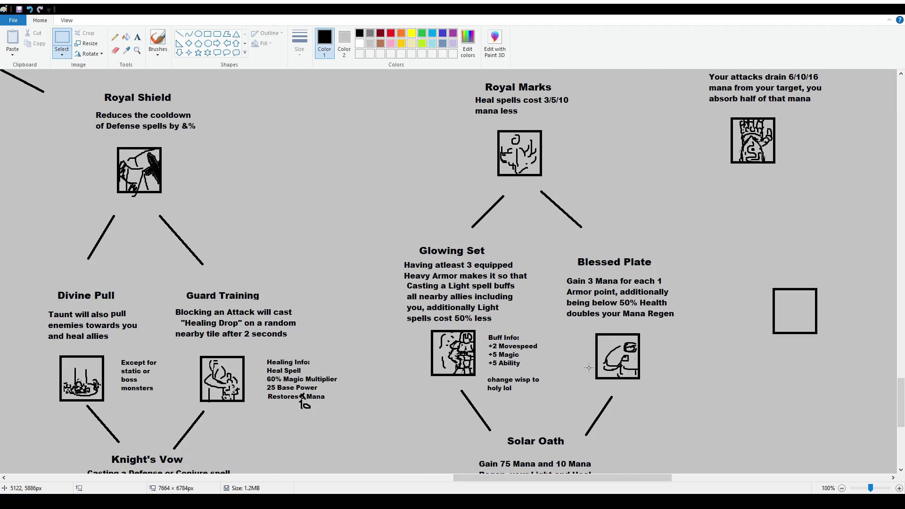
pyautogui.scroll(2, 588, 368)
pyautogui.moveTo(473, 478); pyautogui.dragTo(569, 479)
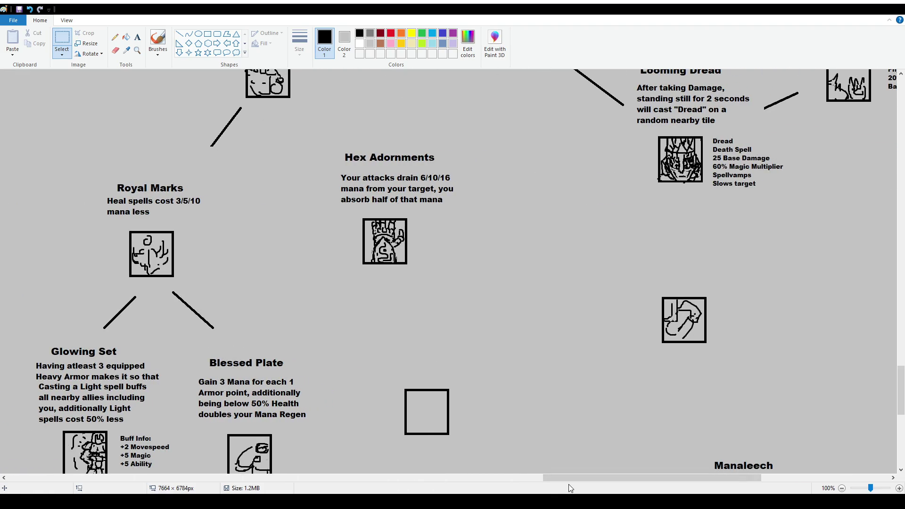
pyautogui.scroll(-2, 519, 354)
pyautogui.scroll(2, 283, 254)
# Draw a black connector line from the Carry Your Might icon down to Hex Adornments.
pyautogui.click(179, 33)
pyautogui.scroll(2, 326, 180)
pyautogui.moveTo(301, 222); pyautogui.dragTo(338, 246)
pyautogui.scroll(-2, 493, 282)
pyautogui.scroll(-2, 477, 304)
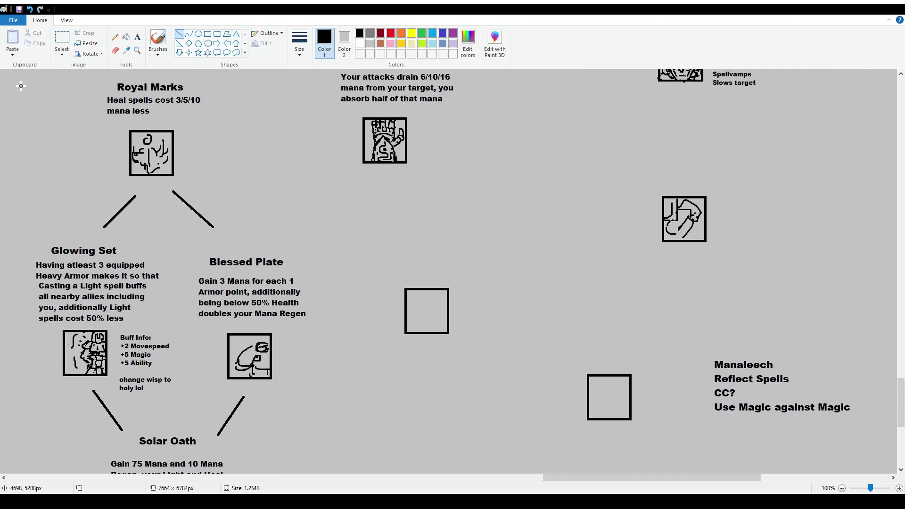
# Shift the scribbled icon below Looming Dread left and cut it away.
pyautogui.click(62, 38)
pyautogui.moveTo(630, 172); pyautogui.dragTo(746, 275)
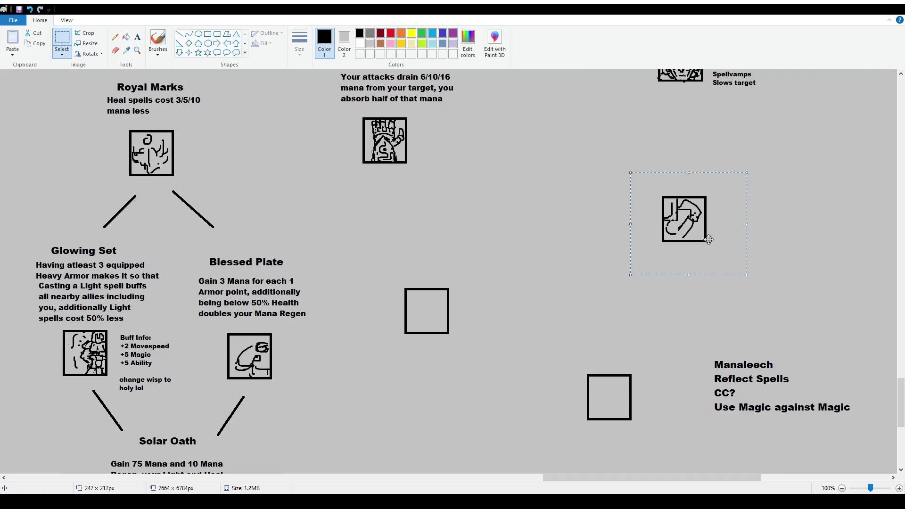
pyautogui.moveTo(688, 236); pyautogui.dragTo(597, 244)
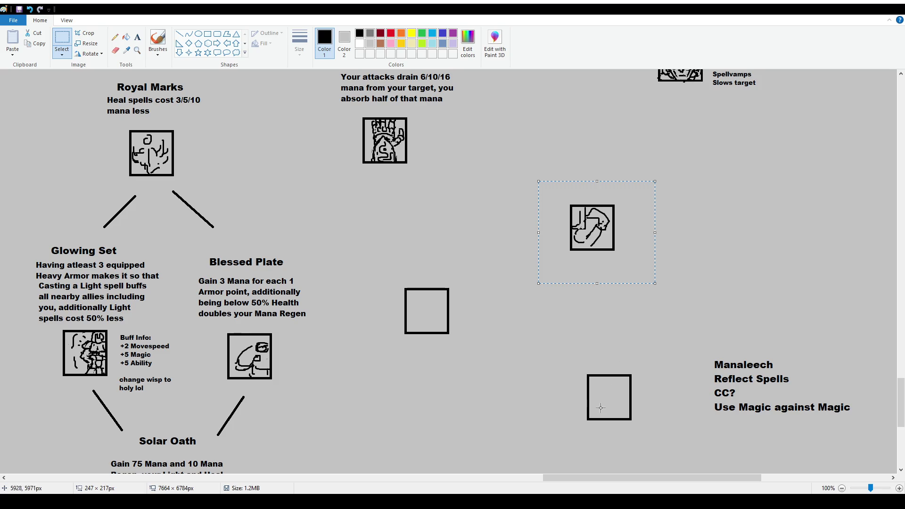
pyautogui.hotkey('ctrl', 'x')
# Paste a copy of the empty square box where the scribbled icon was.
pyautogui.moveTo(572, 361); pyautogui.dragTo(668, 435)
pyautogui.hotkey('ctrl', 'v')
pyautogui.moveTo(40, 118); pyautogui.dragTo(549, 228)
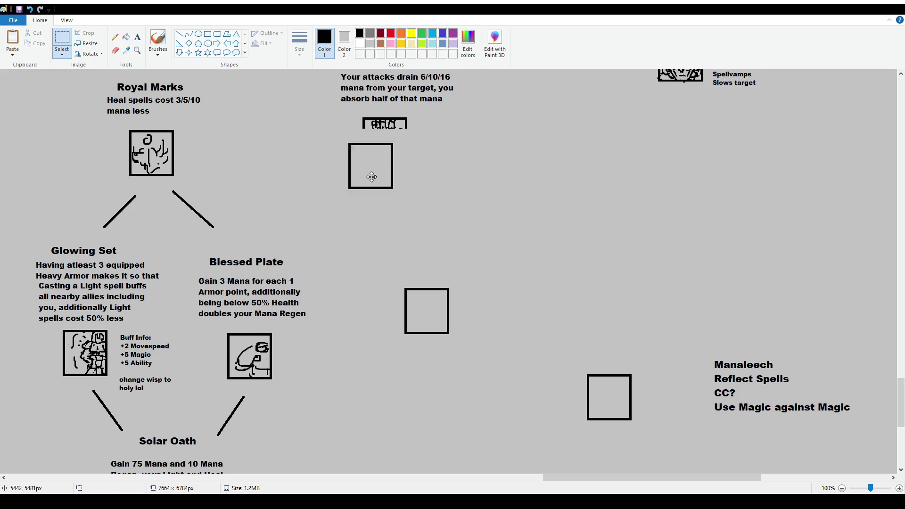
pyautogui.click(474, 263)
pyautogui.scroll(3, 473, 263)
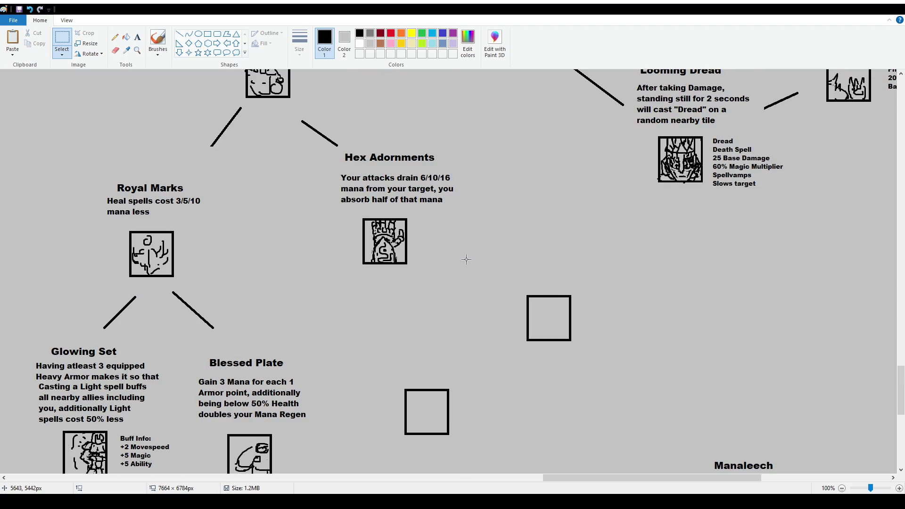
pyautogui.moveTo(333, 170); pyautogui.dragTo(463, 210)
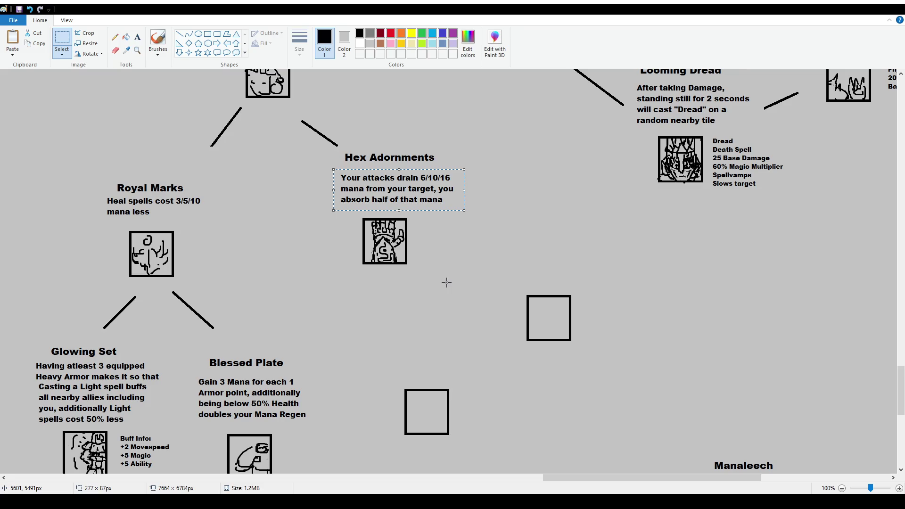
# Replace the old description with 12 pt text 'Your attacks will drain mana based on your Armor'.
pyautogui.press('Delete')
pyautogui.click(137, 37)
pyautogui.moveTo(329, 174); pyautogui.dragTo(457, 209)
pyautogui.click(60, 51)
pyautogui.write('12')
pyautogui.press('Return')
pyautogui.write('Your attacks will drain mana based ')
pyautogui.write('on your Armor')
# Rewrite it to drain 1 Mana per Armor point, capping at 5/8/13, absorbing only half.
pyautogui.click(409, 178)
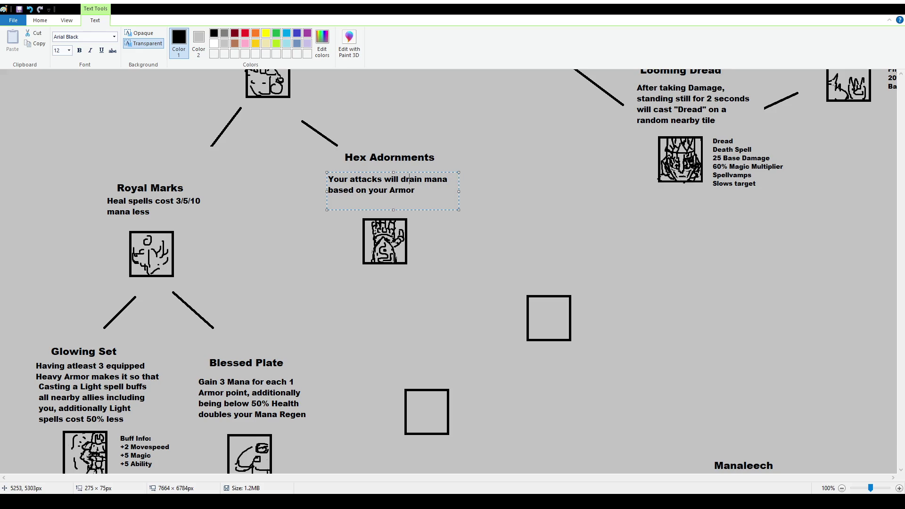
pyautogui.moveTo(400, 179); pyautogui.dragTo(415, 190)
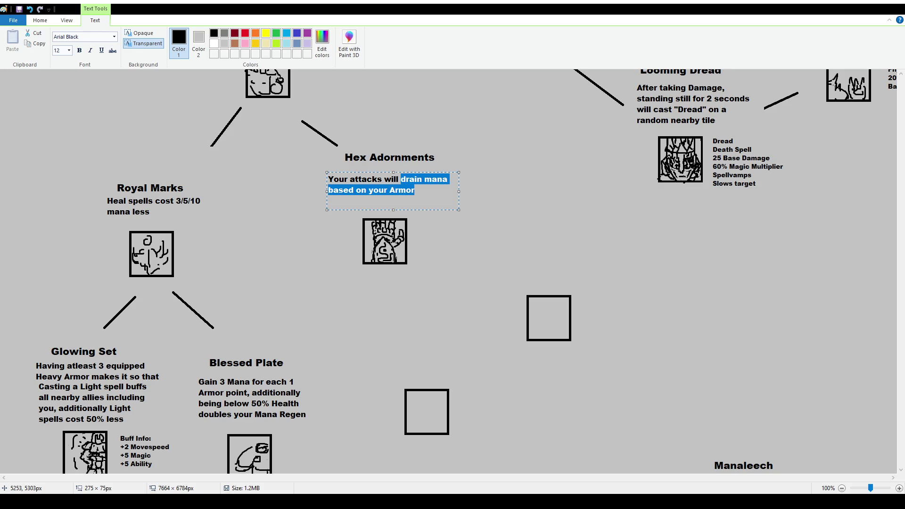
pyautogui.press('BackSpace')
pyautogui.write('drain 1 Mana')
pyautogui.press('BackSpace')
pyautogui.press('BackSpace')
pyautogui.press('BackSpace')
pyautogui.write('per Armor point')
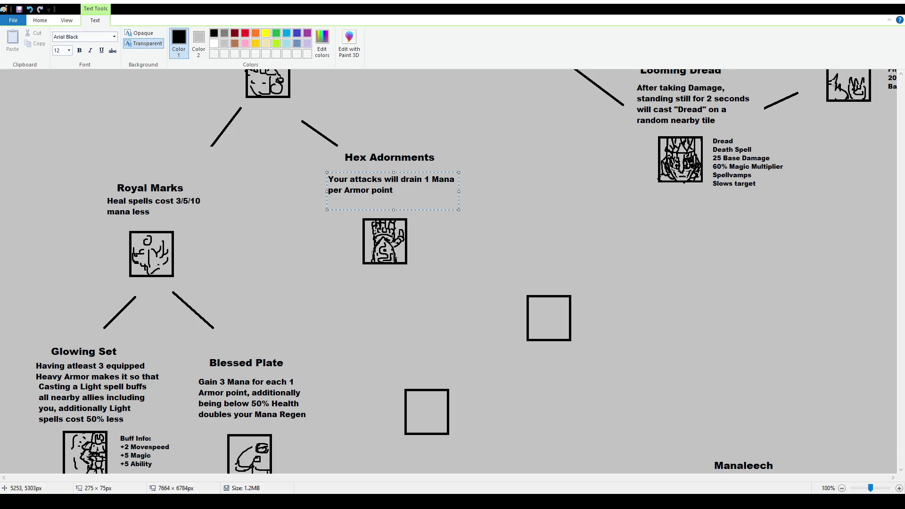
pyautogui.write('capping at ')
pyautogui.write('5/')
pyautogui.write('8/')
pyautogui.write('1')
pyautogui.write('3')
pyautogui.write('additio')
pyautogui.press('BackSpace')
pyautogui.press('BackSpace')
pyautogui.write('ionally, you')
pyautogui.press('BackSpace')
pyautogui.press('BackSpace')
pyautogui.press('BackSpace')
pyautogui.press('BackSpace')
pyautogui.press('BackSpace')
pyautogui.press('BackSpace')
pyautogui.press('BackSpace')
pyautogui.write('you absorbv')
pyautogui.press('BackSpace')
pyautogui.write('only half of that mana')
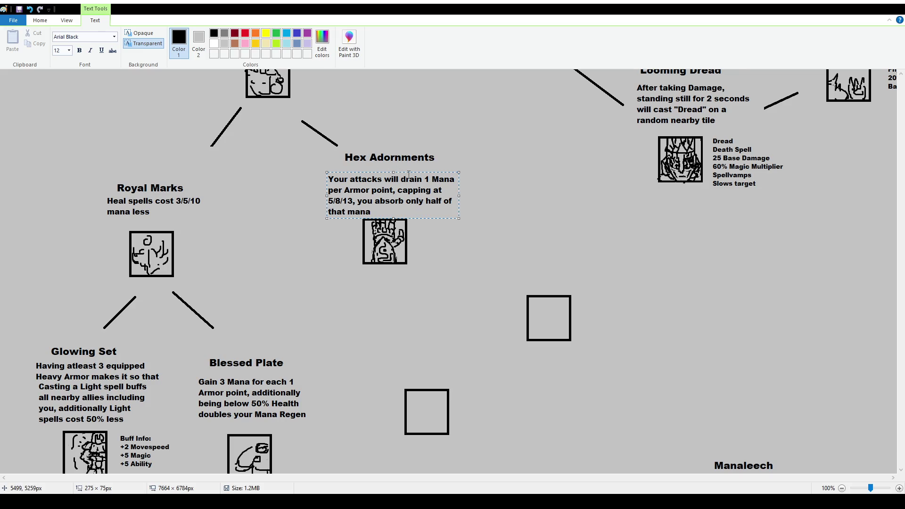
pyautogui.moveTo(410, 172); pyautogui.dragTo(410, 167)
# Change the Hex Adornments cap values from 5/8/13 to 6/8/12.
pyautogui.doubleClick(415, 174)
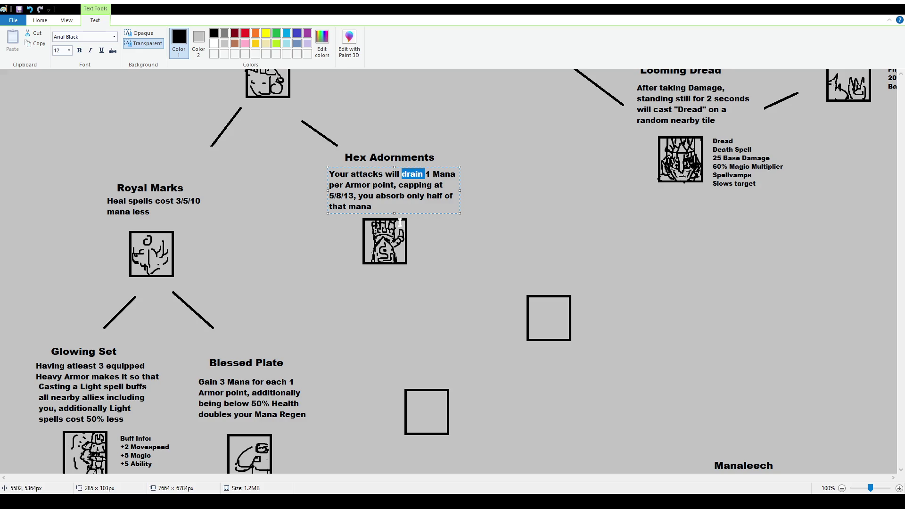
pyautogui.moveTo(460, 191); pyautogui.dragTo(459, 192)
pyautogui.click(330, 196)
pyautogui.hotkey('shift', 'Right')
pyautogui.write('4')
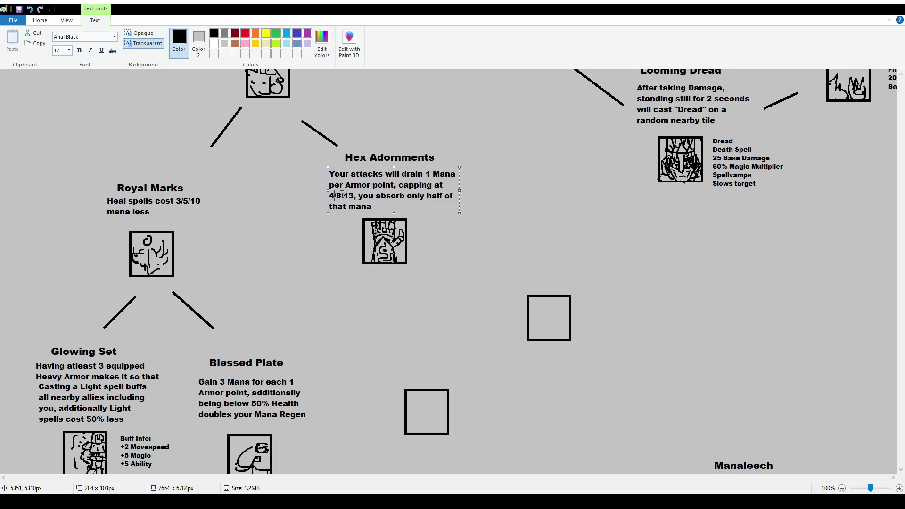
pyautogui.doubleClick(338, 195)
pyautogui.click(354, 195)
pyautogui.press('BackSpace')
pyautogui.write('2')
pyautogui.doubleClick(331, 196)
pyautogui.write('6')
# Change 'per Armor point' to 'per 2 Armor points'.
pyautogui.write('2')
pyautogui.click(401, 184)
pyautogui.write('s')
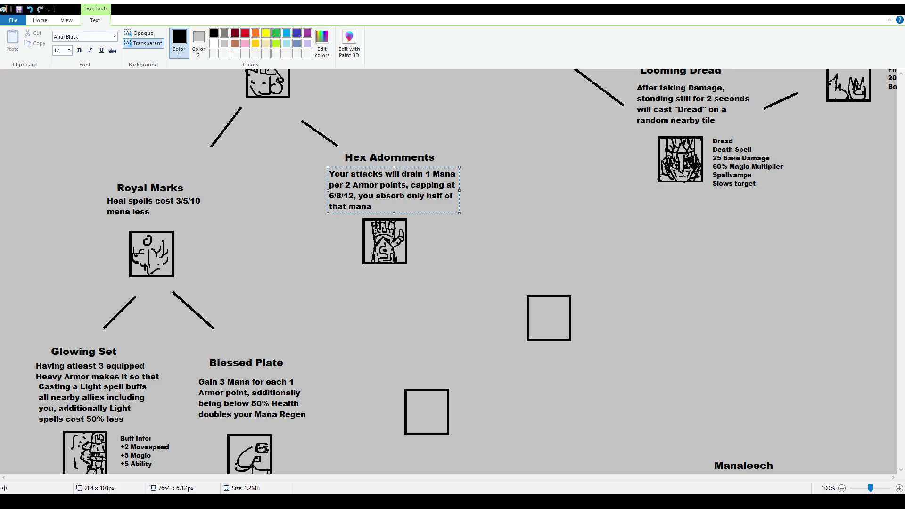
pyautogui.moveTo(354, 196); pyautogui.dragTo(326, 199)
# Finish editing the 6/8/12 values in the Hex Adornments description and commit it.
pyautogui.click(350, 196)
pyautogui.keyDown('shift'); pyautogui.click(355, 196); pyautogui.keyUp('shift')
pyautogui.hotkey('ctrl', 'End')
pyautogui.click(426, 272)
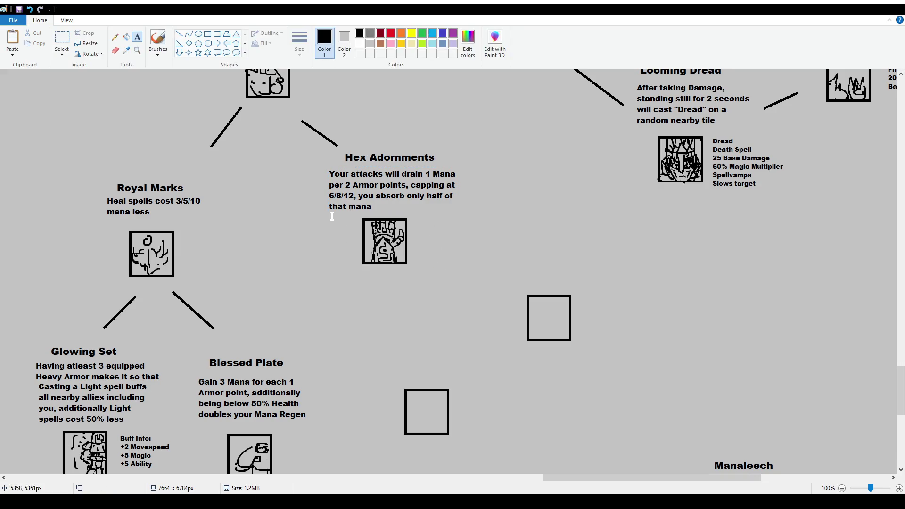
# Scroll and pan the canvas to bring the Hex Adornments area into view.
pyautogui.moveTo(618, 478)
pyautogui.mouseDown()
pyautogui.moveTo(499, 486)
pyautogui.moveTo(305, 449)
pyautogui.mouseUp()
pyautogui.scroll(15, 430, 400)
pyautogui.scroll(-3, 431, 400)
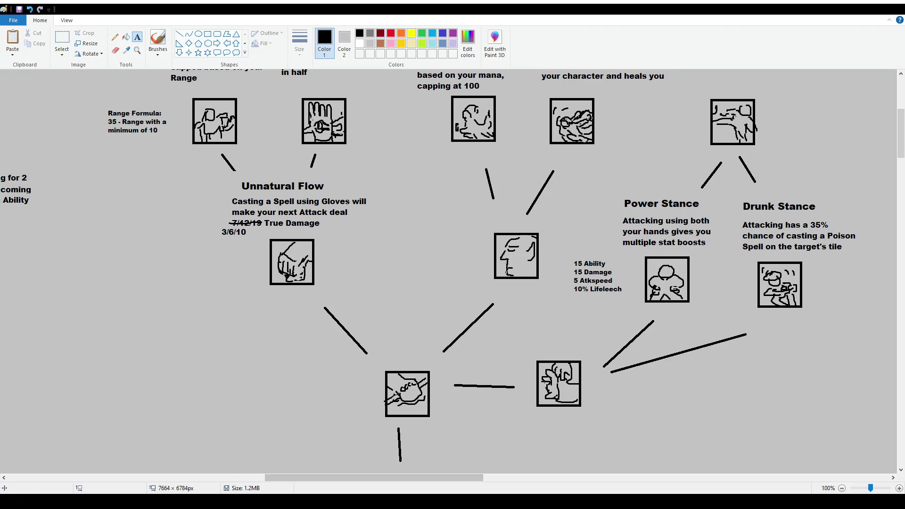
pyautogui.scroll(-3, 521, 339)
pyautogui.scroll(-15, 521, 340)
pyautogui.scroll(-15, 529, 344)
pyautogui.scroll(-15, 536, 348)
pyautogui.scroll(-15, 447, 456)
pyautogui.scroll(-3, 447, 456)
pyautogui.moveTo(431, 478); pyautogui.dragTo(618, 478)
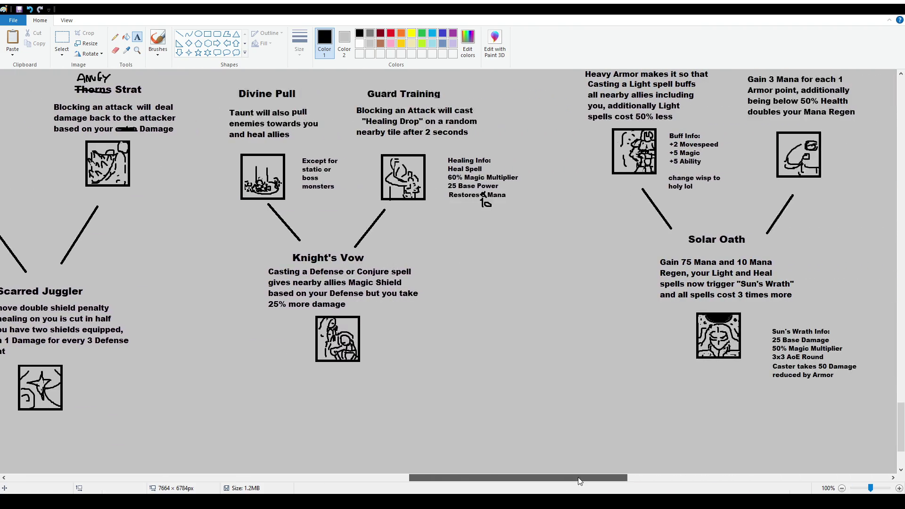
pyautogui.scroll(10, 618, 462)
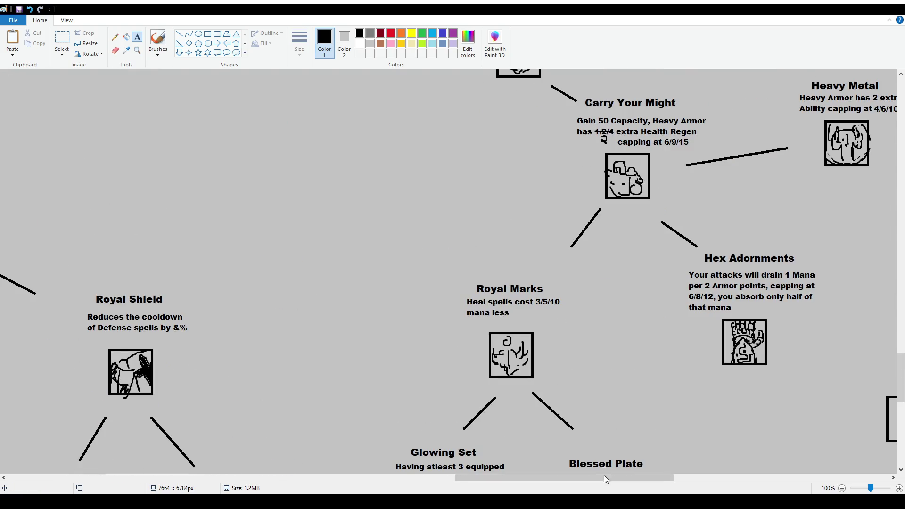
pyautogui.moveTo(605, 478); pyautogui.dragTo(642, 488)
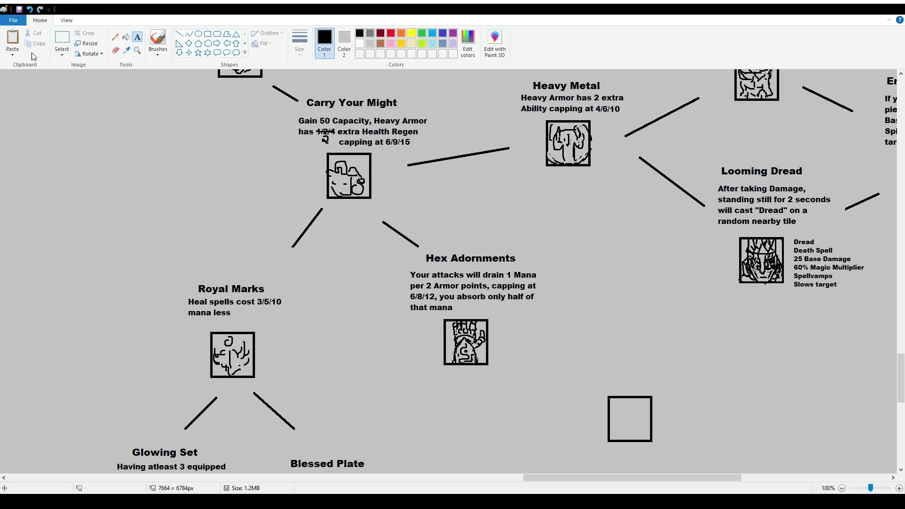
# Box-select the Hex Adornments description text and delete it.
pyautogui.click(62, 40)
pyautogui.moveTo(397, 272); pyautogui.dragTo(558, 314)
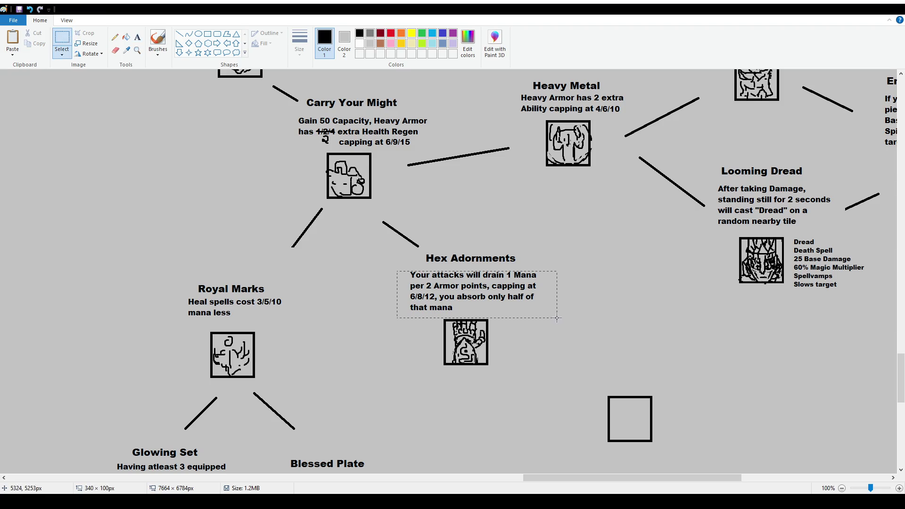
pyautogui.press('Delete')
pyautogui.click(137, 37)
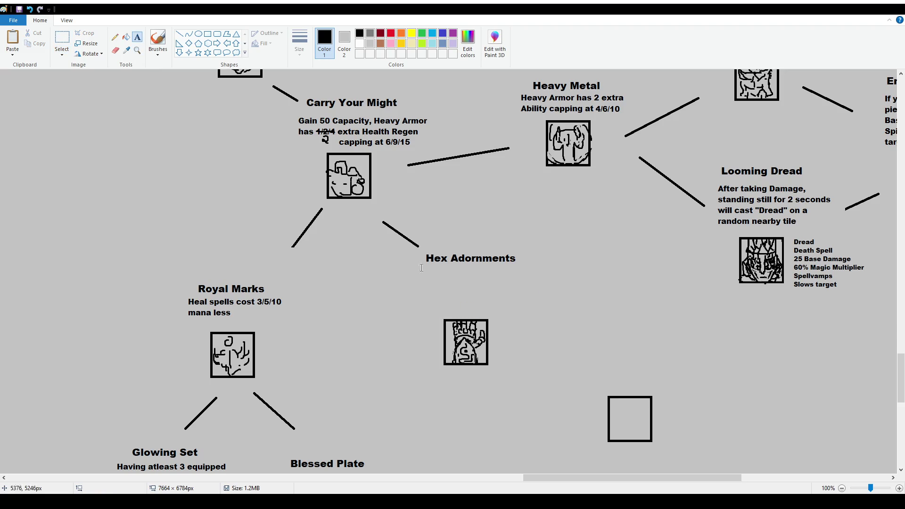
# Write 'Your attacks have a chance of draining your target's mana based on your Armor' under Hex Adornments.
pyautogui.moveTo(413, 271); pyautogui.dragTo(547, 313)
pyautogui.write('Your attacks have a')
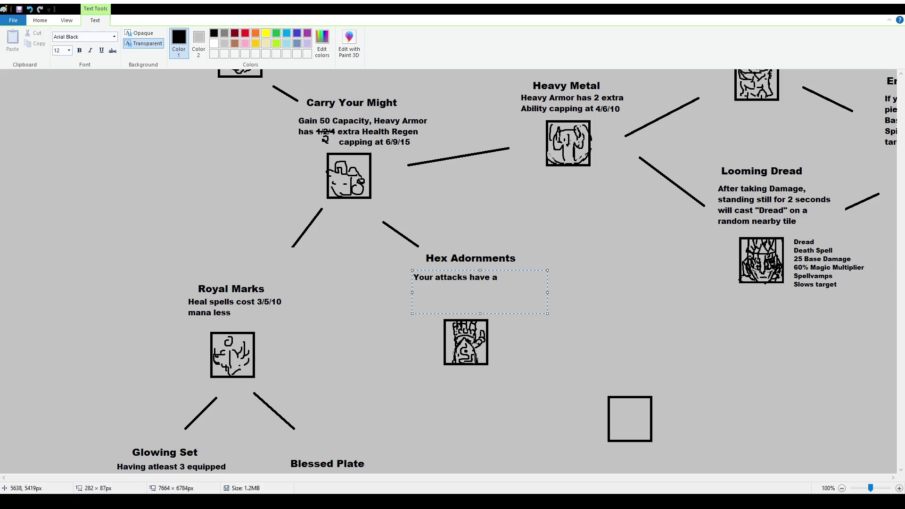
pyautogui.hotkey('ctrl', 'a')
pyautogui.press('BackSpace')
pyautogui.write('Your attacks have a')
pyautogui.write('chance of ')
pyautogui.write('draining ')
pyautogui.write('your tar')
pyautogui.press('BackSpace')
pyautogui.write("arget's mana based on")
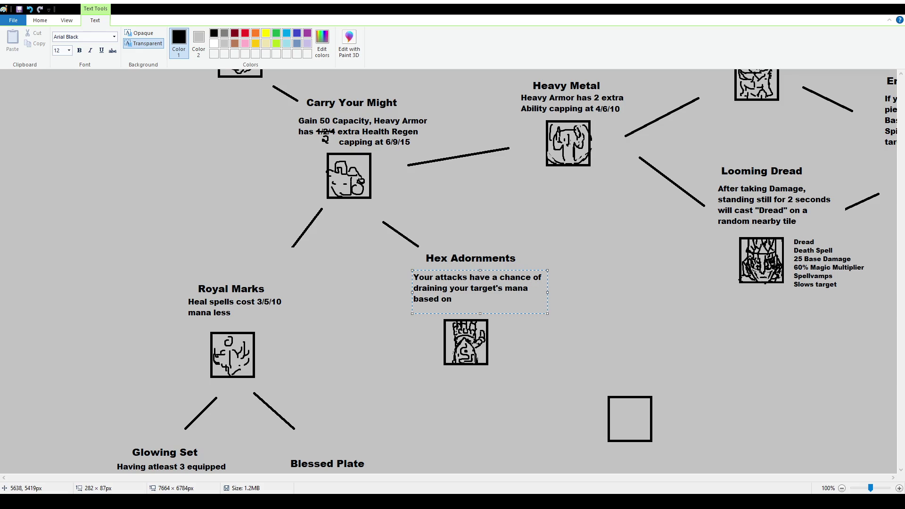
pyautogui.write(' your Armor')
pyautogui.hotkey('ctrl', 'a')
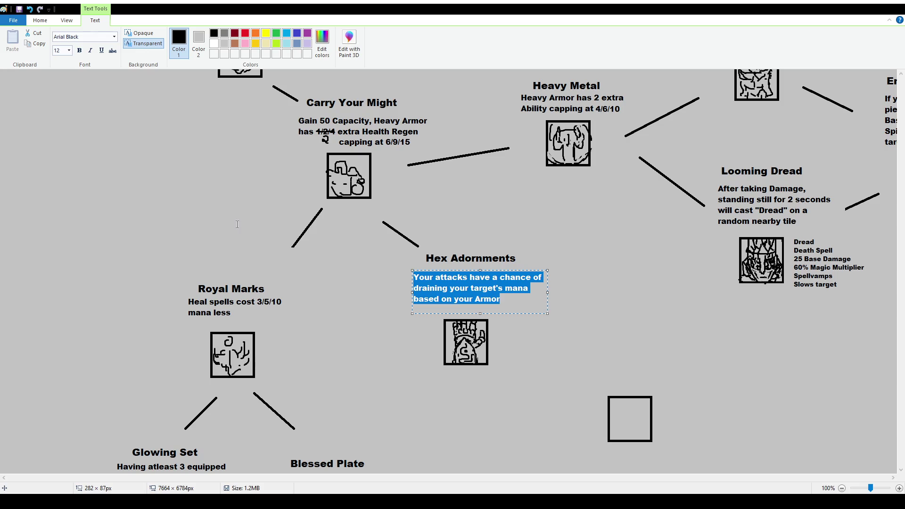
pyautogui.write('Attacks against you')
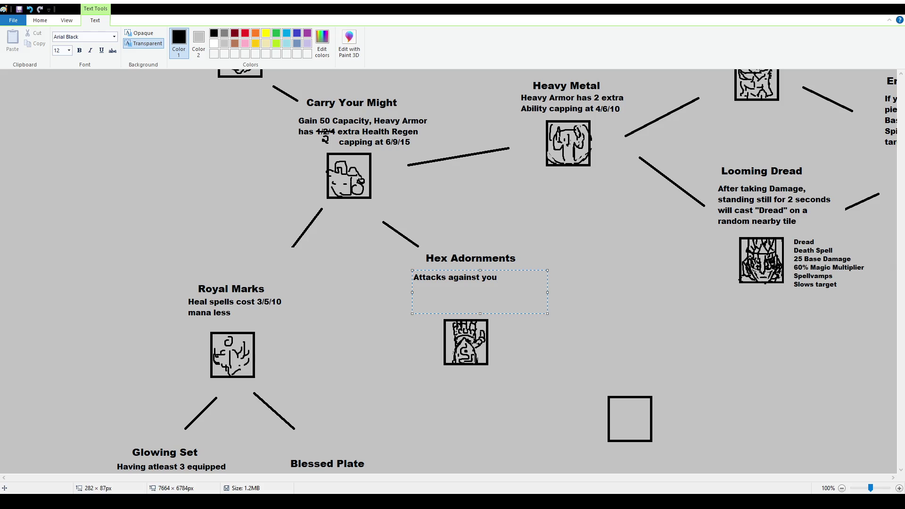
pyautogui.write(' has')
pyautogui.write(' a ')
pyautogui.write('15/25/')
# Reword it to 'Attacks against you have a 20/30/50% chance of casting Mana Drain on the attacker's location'.
pyautogui.press('BackSpace')
pyautogui.press('BackSpace')
pyautogui.press('BackSpace')
pyautogui.press('BackSpace')
pyautogui.press('BackSpace')
pyautogui.press('BackSpace')
pyautogui.write('20/')
pyautogui.write('25')
pyautogui.press('BackSpace')
pyautogui.press('BackSpace')
pyautogui.write('30/50% chance of casting Mana Drain on the ')
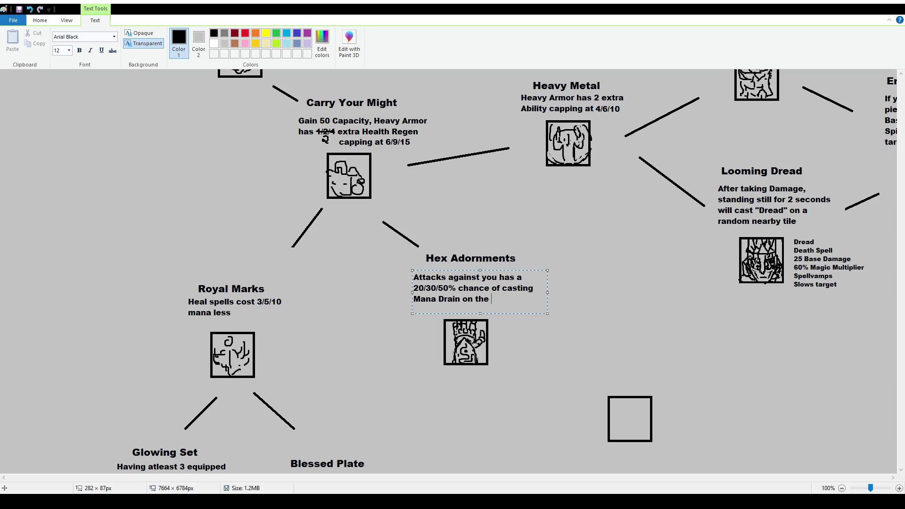
pyautogui.write("attacker's location")
pyautogui.doubleClick(506, 278)
pyautogui.write('have')
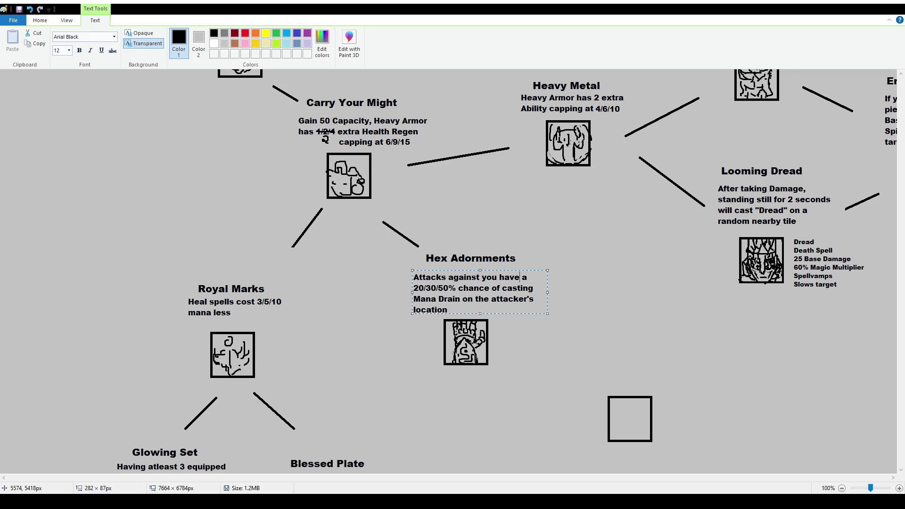
pyautogui.click(610, 314)
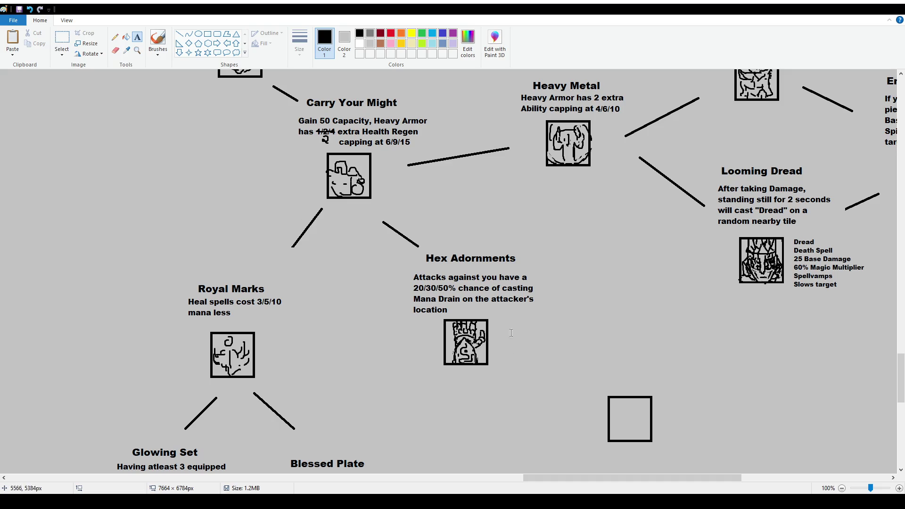
# Add a size-10 'Mana Drain Info' note reading 'Hex Spell 15 Base Damage' beside the icon.
pyautogui.moveTo(499, 324); pyautogui.dragTo(586, 396)
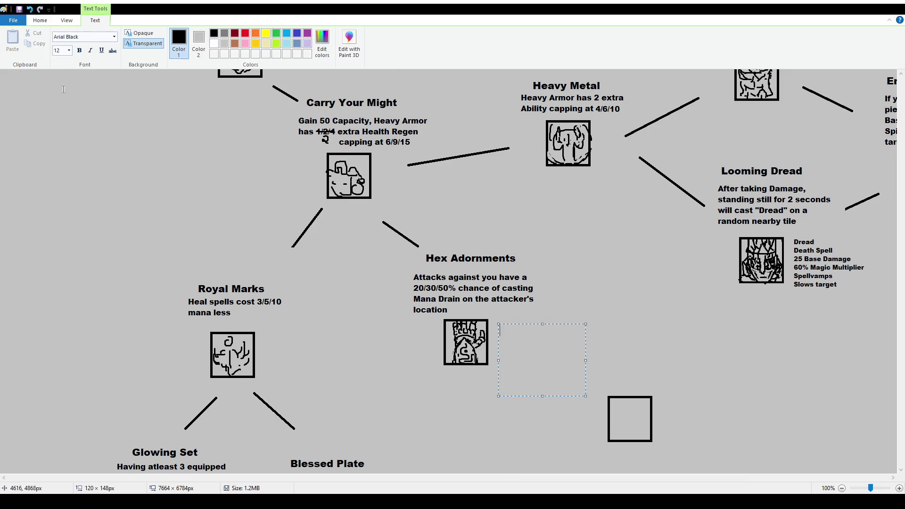
pyautogui.write('10')
pyautogui.press('Return')
pyautogui.write('Mana Drain Info:')
pyautogui.press('Return')
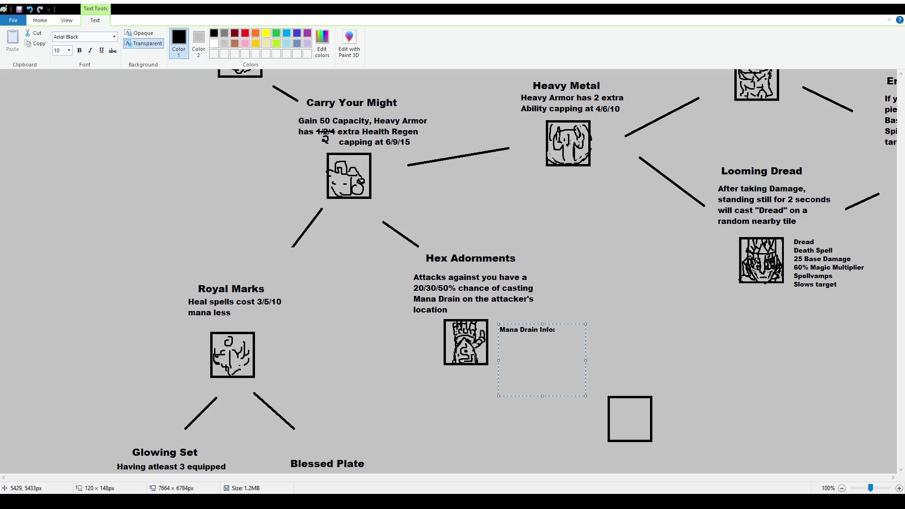
pyautogui.write('Hex Spell ')
pyautogui.write('15 Base Damage')
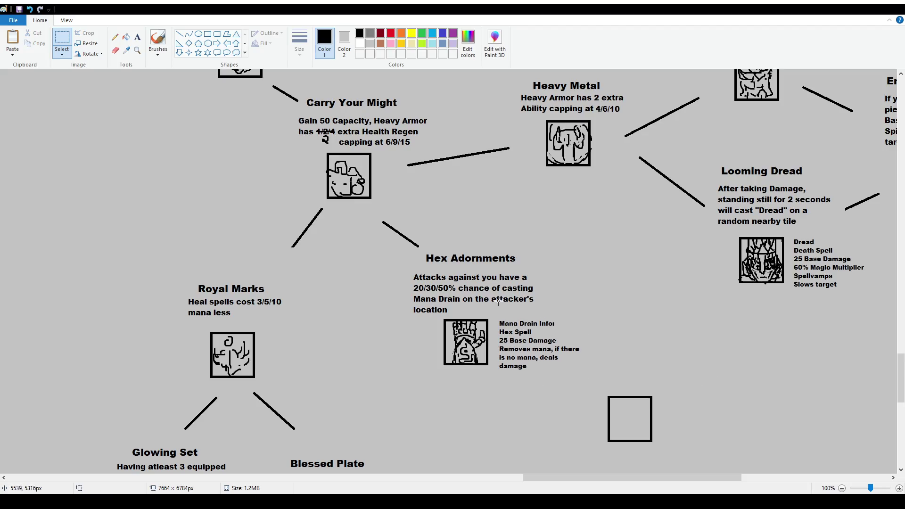
pyautogui.moveTo(400, 250); pyautogui.dragTo(590, 382)
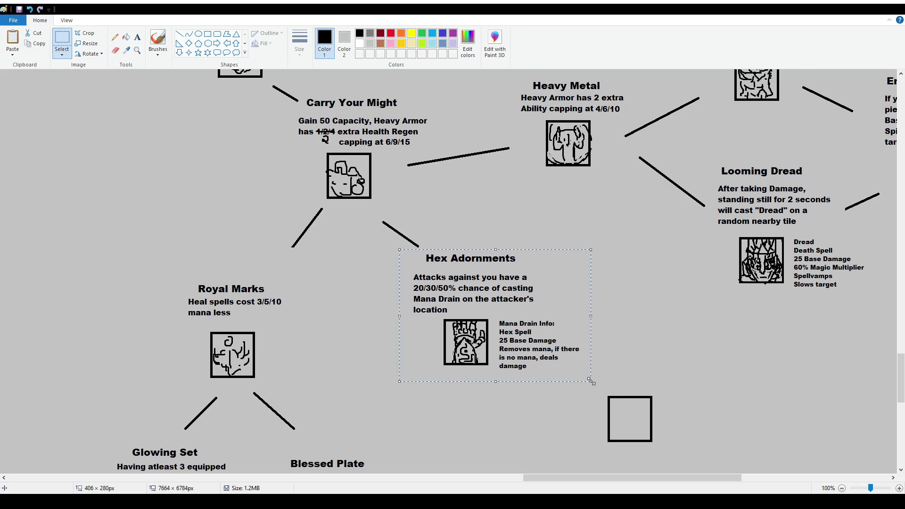
# Move the Hex Adornments block right below Looming Dread and push its Removes mana lines down.
pyautogui.scroll(-3, 556, 277)
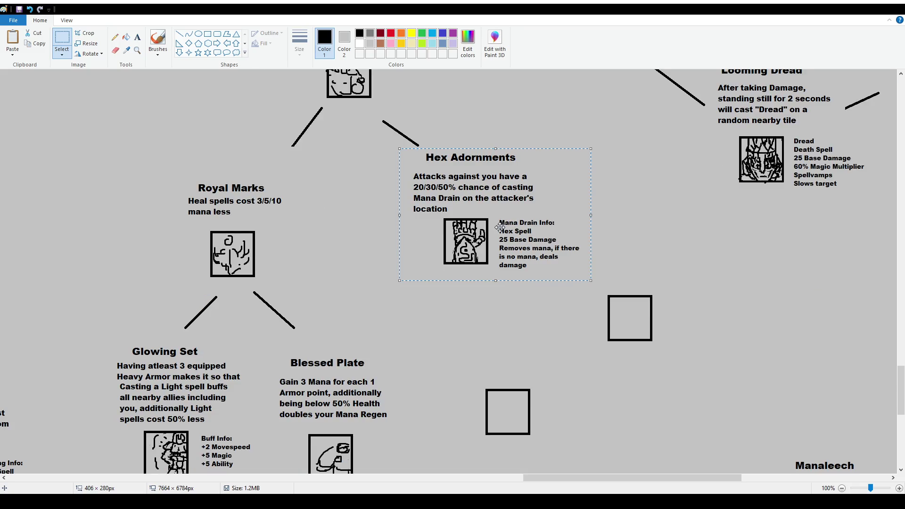
pyautogui.click(606, 312)
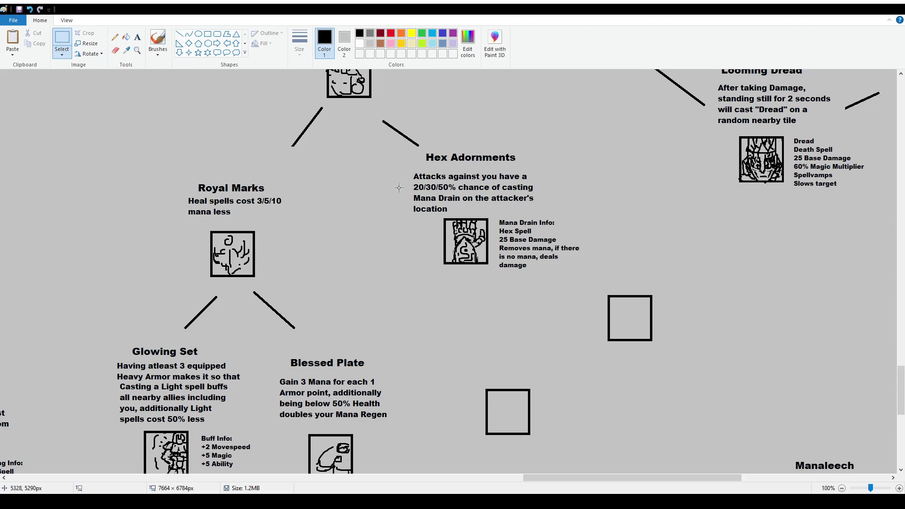
pyautogui.moveTo(405, 171)
pyautogui.mouseDown()
pyautogui.moveTo(556, 215)
pyautogui.moveTo(540, 201)
pyautogui.mouseUp()
pyautogui.click(595, 242)
pyautogui.moveTo(404, 151); pyautogui.dragTo(607, 280)
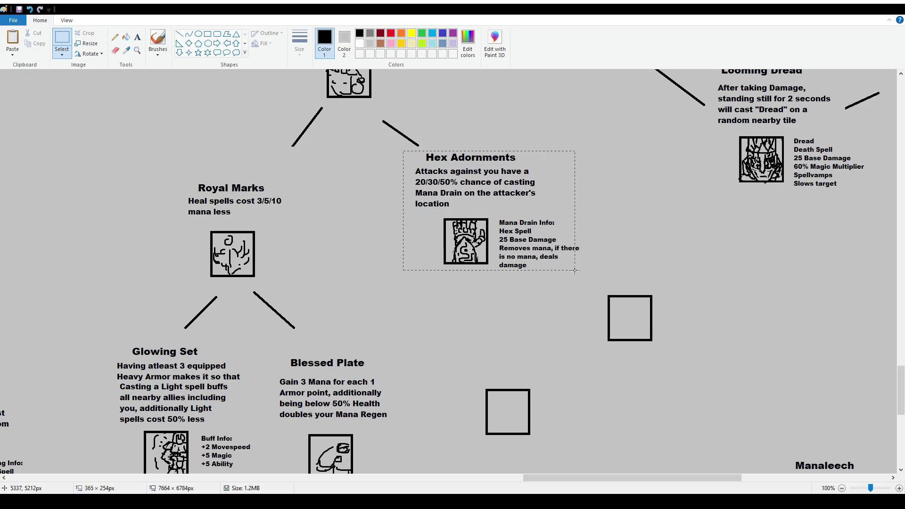
pyautogui.click(596, 285)
pyautogui.moveTo(410, 151)
pyautogui.mouseDown()
pyautogui.moveTo(583, 278)
pyautogui.moveTo(741, 331)
pyautogui.mouseUp()
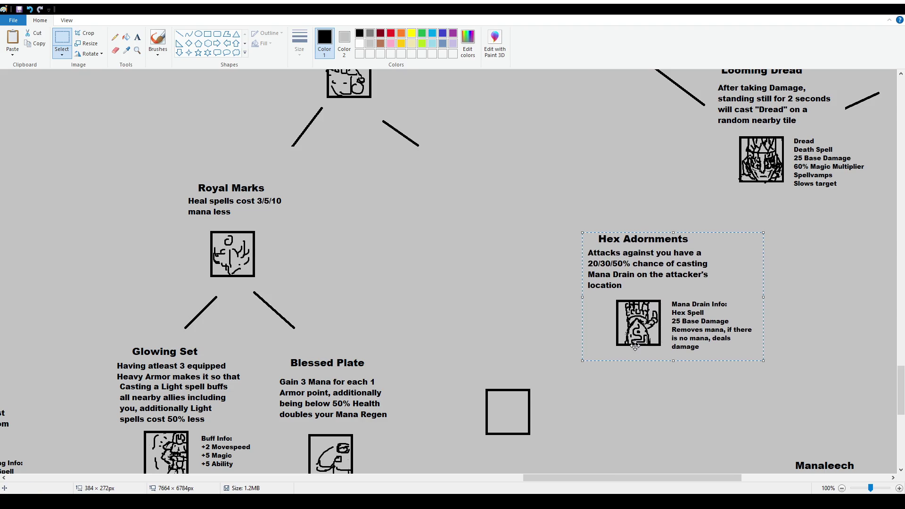
pyautogui.click(705, 383)
pyautogui.moveTo(668, 324)
pyautogui.mouseDown()
pyautogui.moveTo(769, 361)
pyautogui.moveTo(749, 370)
pyautogui.mouseUp()
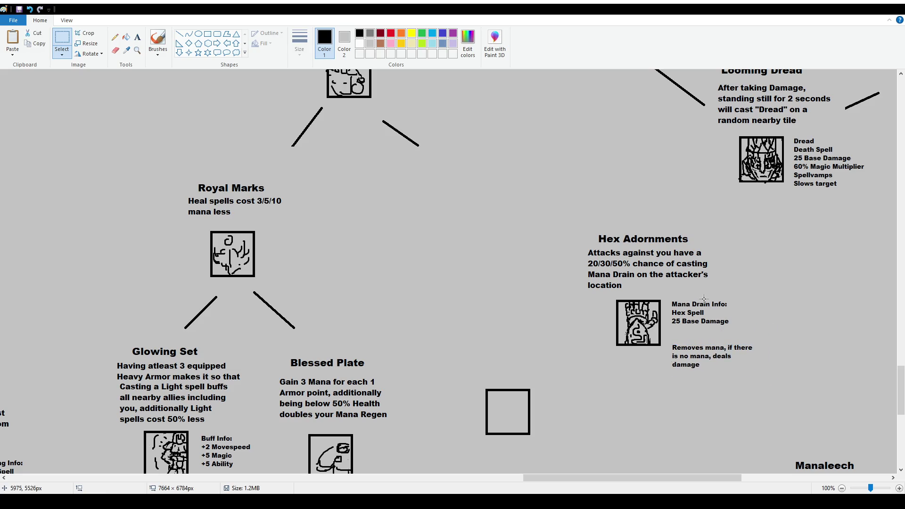
# Add a '50% Magic Multiplier' line beneath 25 Base Damage.
pyautogui.click(137, 37)
pyautogui.moveTo(671, 327); pyautogui.dragTo(747, 337)
pyautogui.write('50% Magic Multiplier')
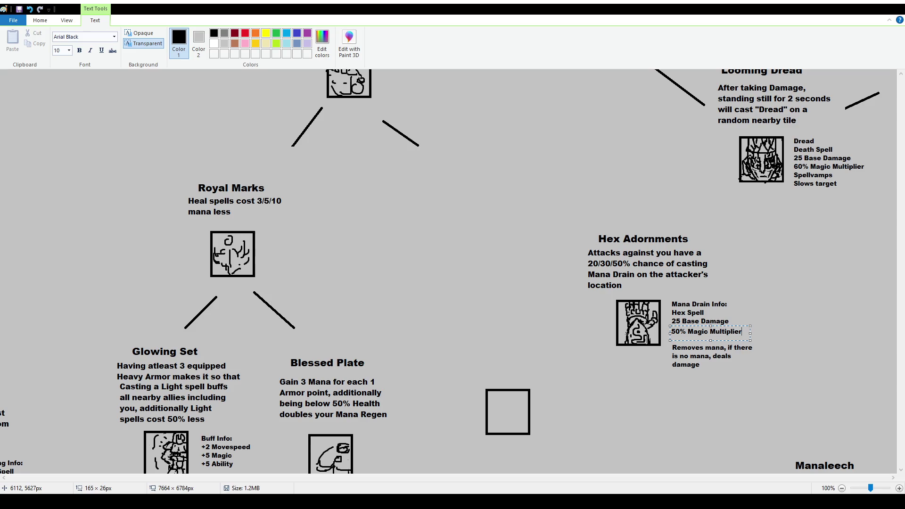
pyautogui.click(769, 246)
# Reposition the Removes mana lines so they close up under the new line.
pyautogui.click(62, 40)
pyautogui.moveTo(669, 343); pyautogui.dragTo(787, 389)
pyautogui.press('Up')
pyautogui.press('Up')
pyautogui.press('Up')
pyautogui.press('Up')
pyautogui.press('Up')
pyautogui.press('Up')
pyautogui.press('Down')
pyautogui.click(740, 331)
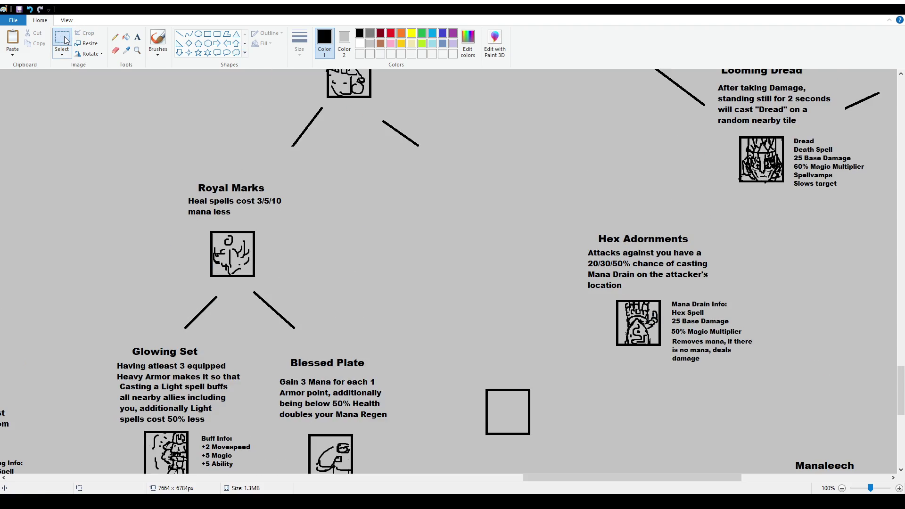
# Copy an empty icon box and move the copy to the branch line end.
pyautogui.moveTo(472, 367); pyautogui.dragTo(542, 444)
pyautogui.hotkey('ctrl', 'c')
pyautogui.hotkey('ctrl', 'v')
pyautogui.moveTo(46, 141); pyautogui.dragTo(460, 219)
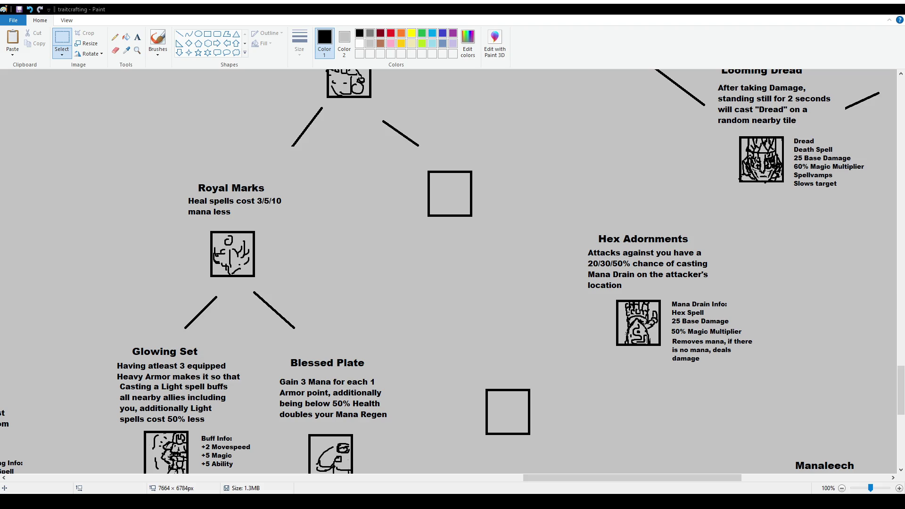
# Scroll the canvas view sideways to inspect the diagram.
pyautogui.moveTo(571, 478)
pyautogui.mouseDown()
pyautogui.moveTo(321, 465)
pyautogui.moveTo(345, 469)
pyautogui.mouseUp()
pyautogui.scroll(-4, 344, 468)
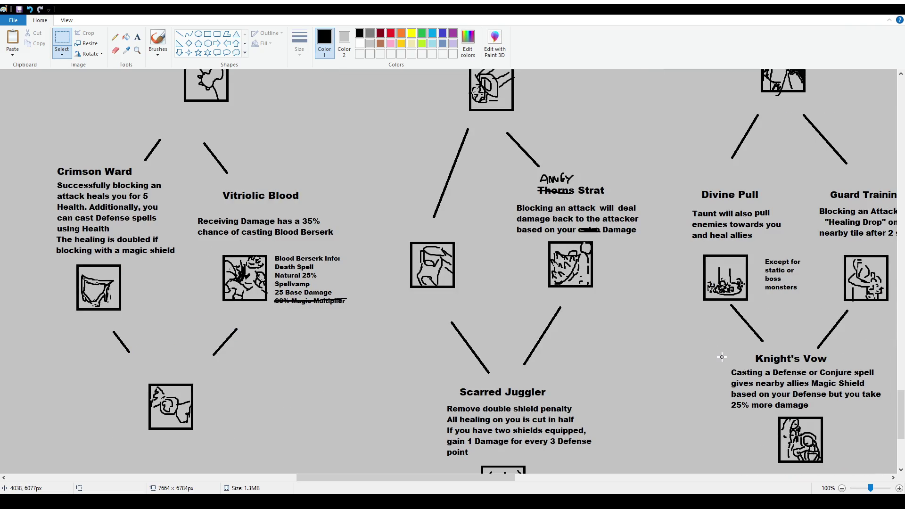
pyautogui.moveTo(504, 478); pyautogui.dragTo(701, 490)
pyautogui.scroll(3, 519, 321)
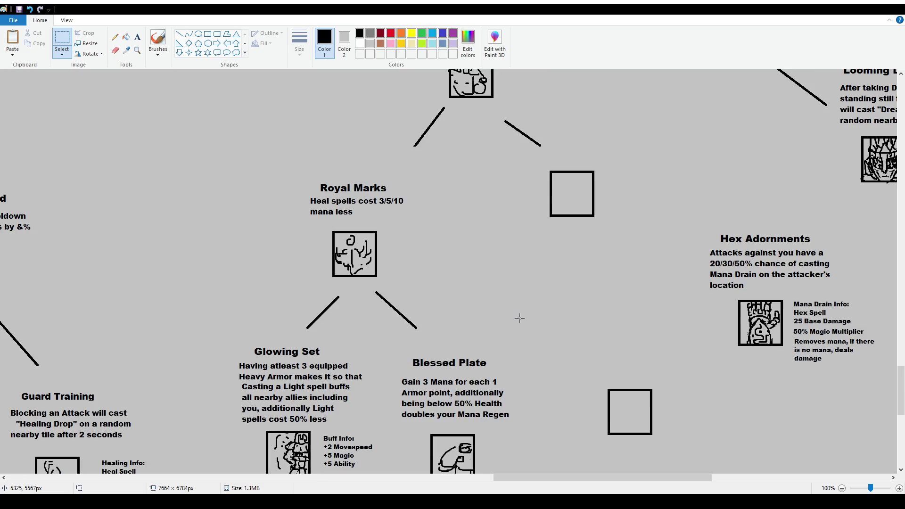
pyautogui.scroll(-3, 452, 303)
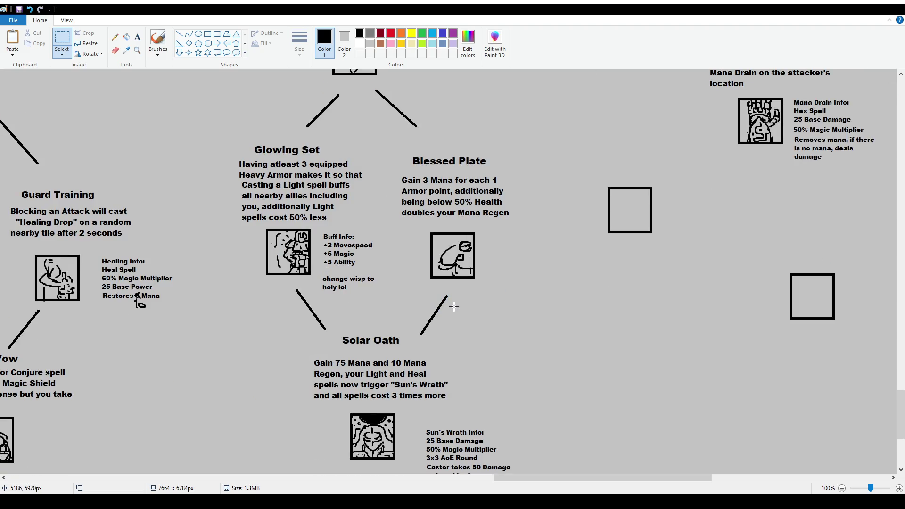
pyautogui.scroll(6, 477, 260)
pyautogui.scroll(6, 501, 269)
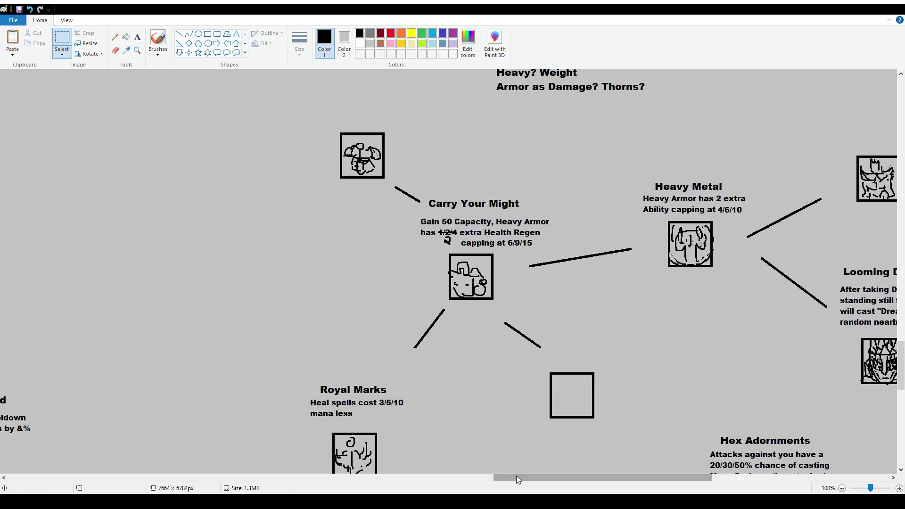
pyautogui.moveTo(516, 476); pyautogui.dragTo(531, 472)
pyautogui.scroll(-6, 525, 381)
pyautogui.scroll(-3, 523, 380)
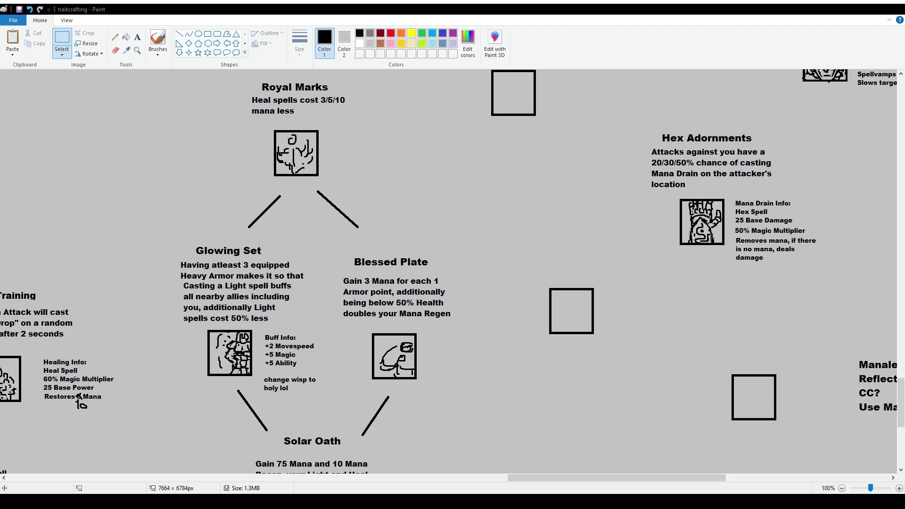
pyautogui.scroll(-6, 417, 335)
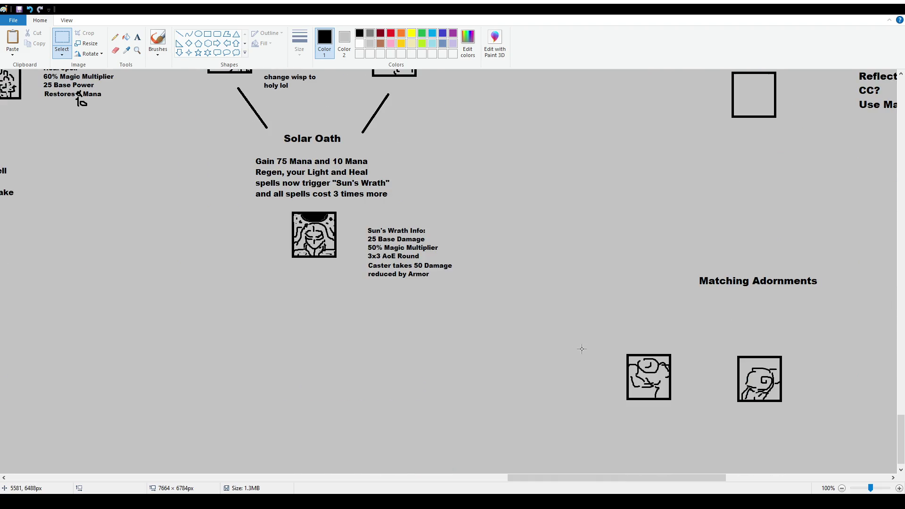
pyautogui.scroll(8, 632, 350)
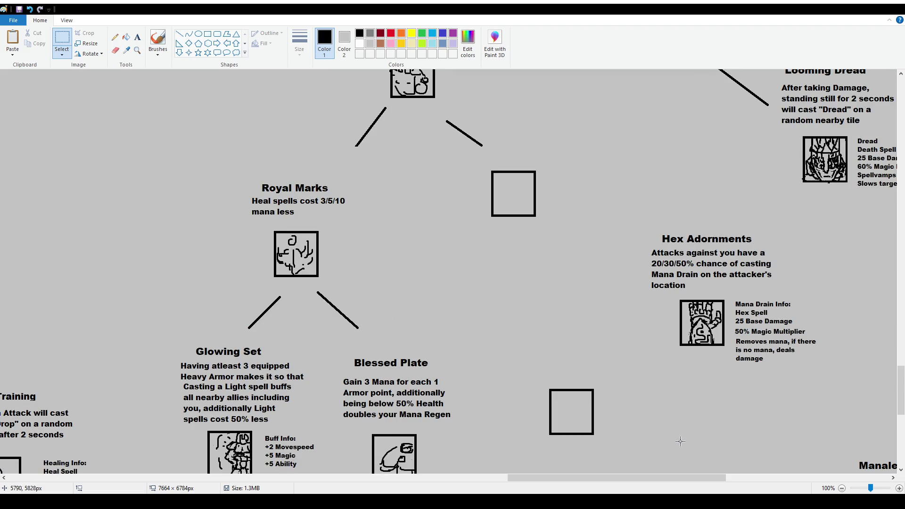
pyautogui.moveTo(683, 478); pyautogui.dragTo(733, 477)
pyautogui.scroll(-5, 625, 338)
pyautogui.scroll(3, 406, 254)
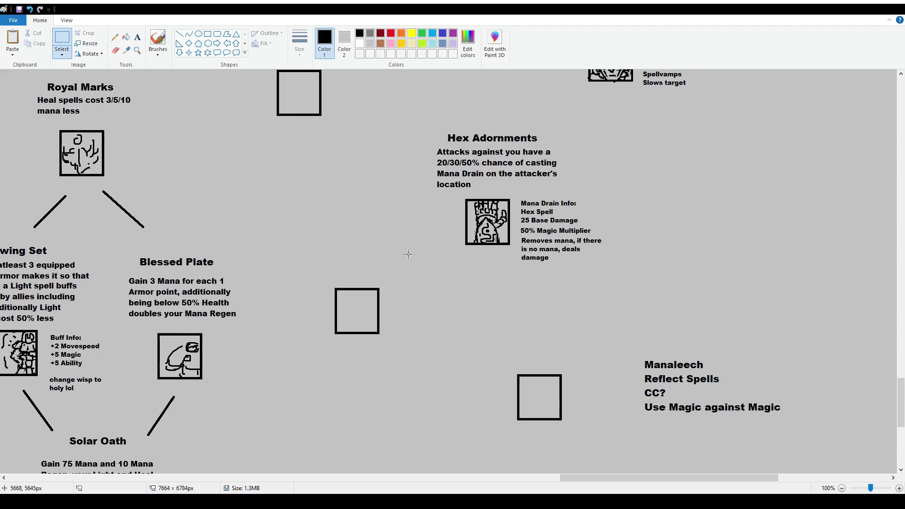
pyautogui.scroll(2, 406, 257)
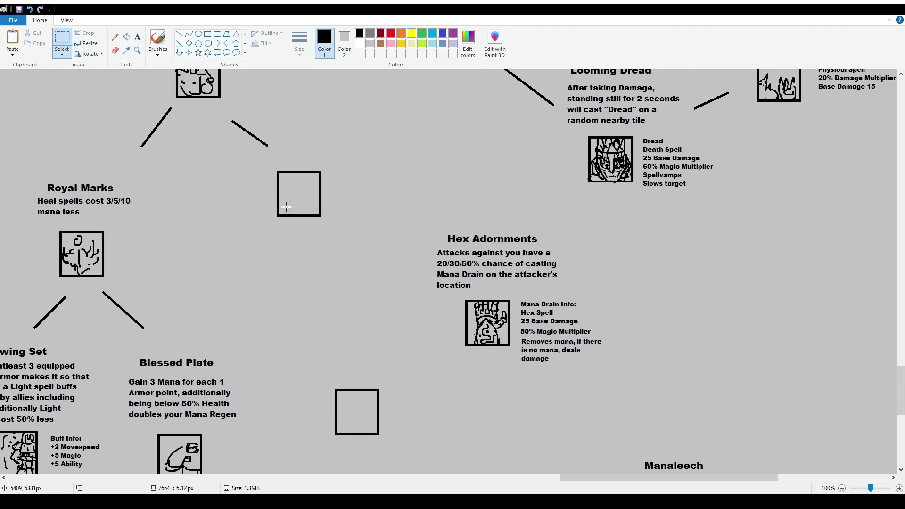
pyautogui.scroll(-2, 212, 106)
pyautogui.click(158, 40)
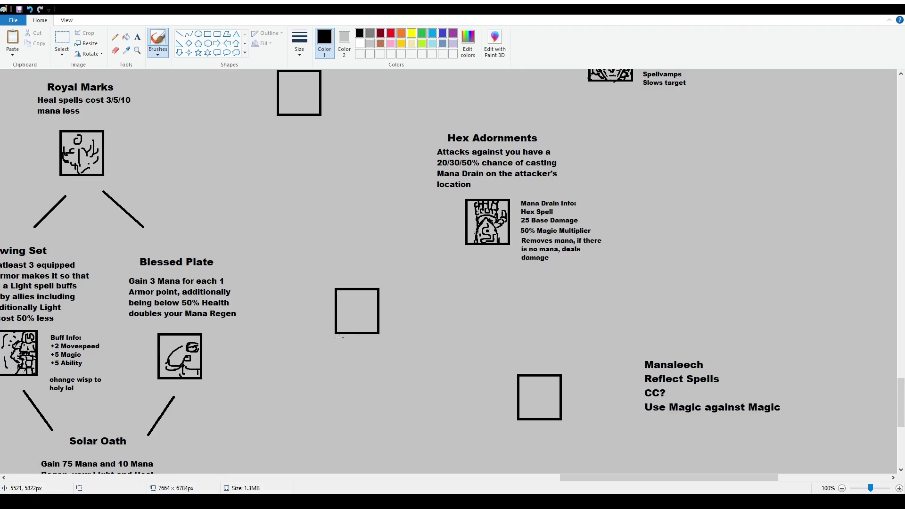
pyautogui.click(137, 41)
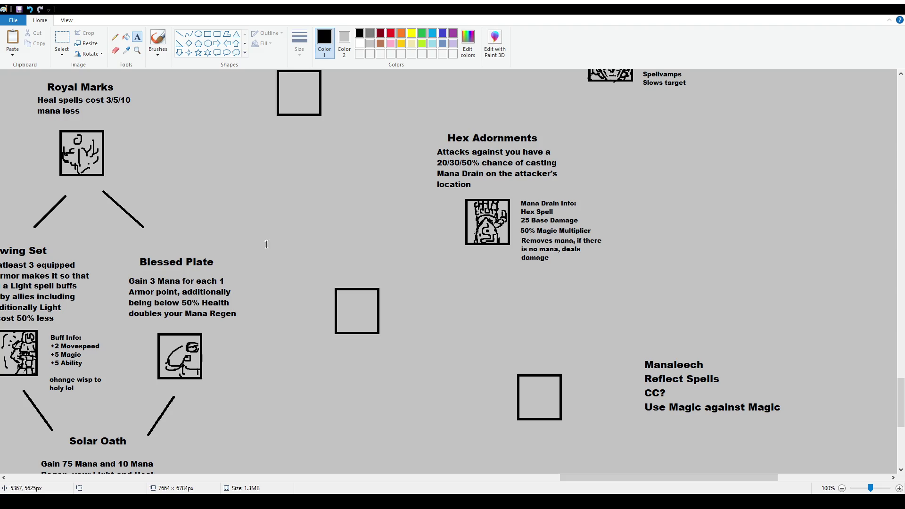
pyautogui.click(61, 40)
pyautogui.click(137, 37)
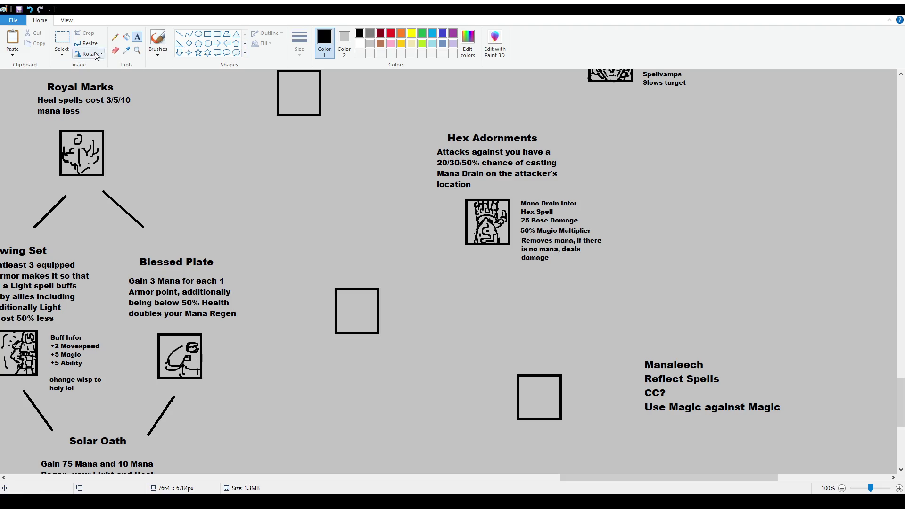
# Type the title 'Reflecting Aura' at font size 16 above the empty box near Manaleech.
pyautogui.moveTo(480, 304); pyautogui.dragTo(607, 363)
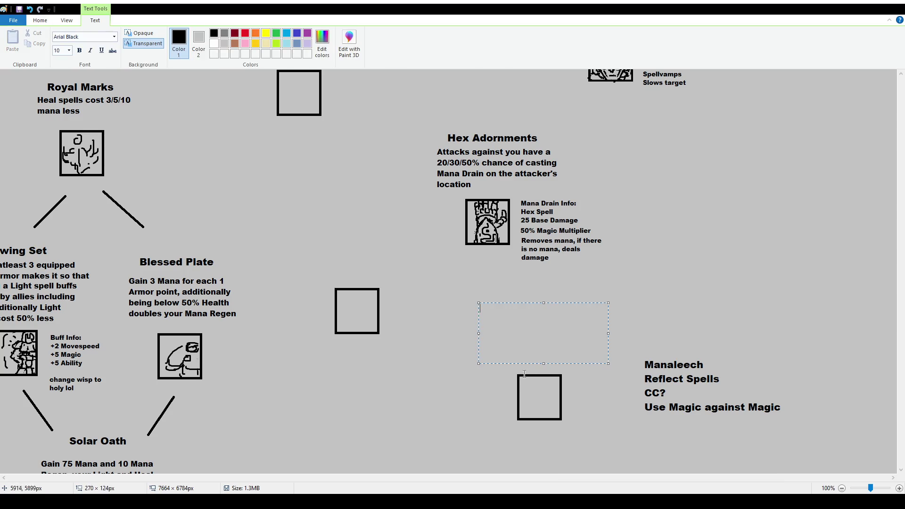
pyautogui.click(60, 51)
pyautogui.write('16')
pyautogui.press('Return')
pyautogui.write('Reflecting Gaze')
pyautogui.hotkey('ctrl', 'shift', 'Left')
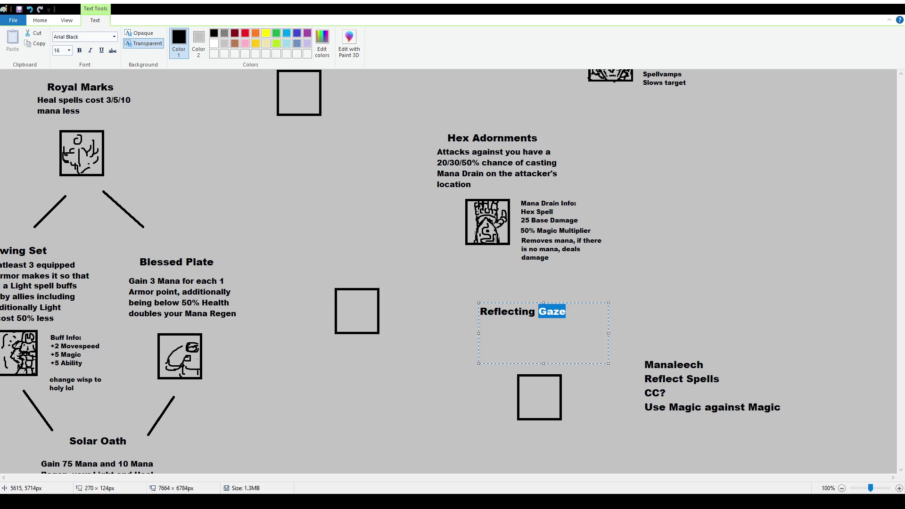
pyautogui.write('Aura')
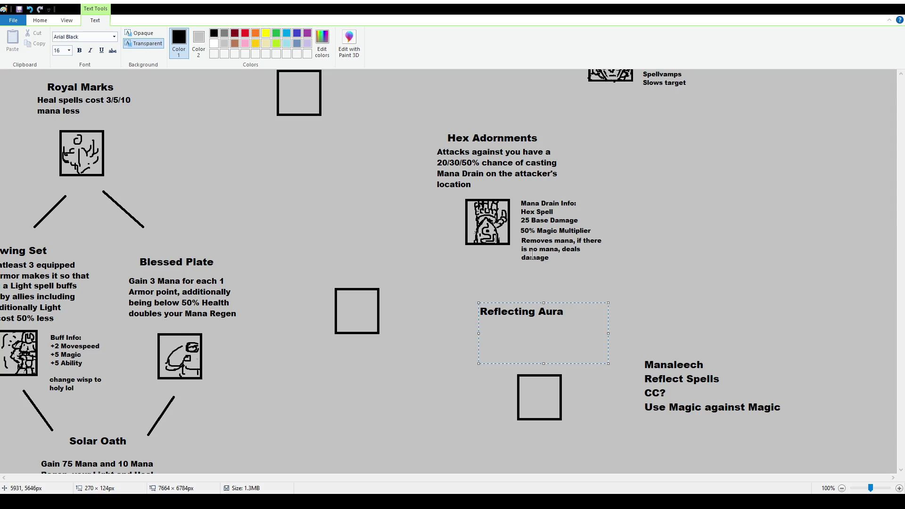
# Shift the Reflecting Aura title slightly right and commit it.
pyautogui.moveTo(566, 301); pyautogui.dragTo(581, 304)
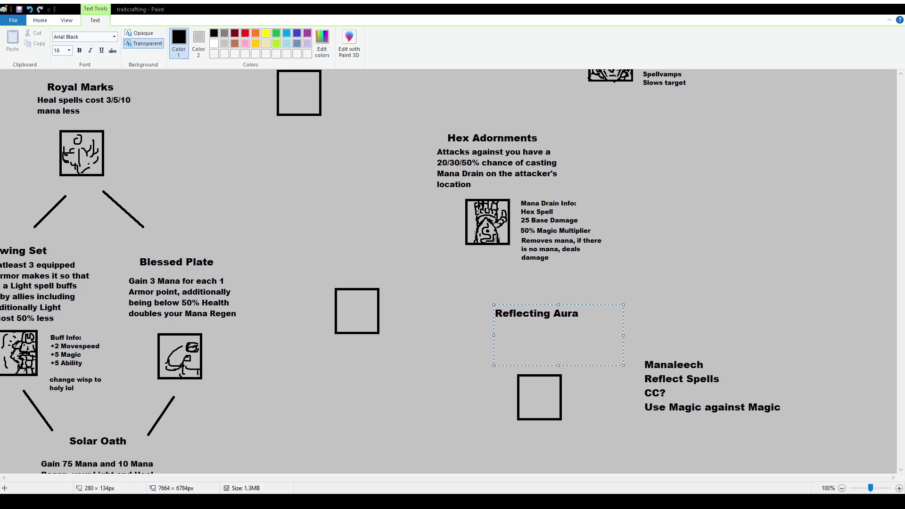
pyautogui.click(57, 50)
pyautogui.click(477, 321)
pyautogui.moveTo(477, 321); pyautogui.dragTo(597, 367)
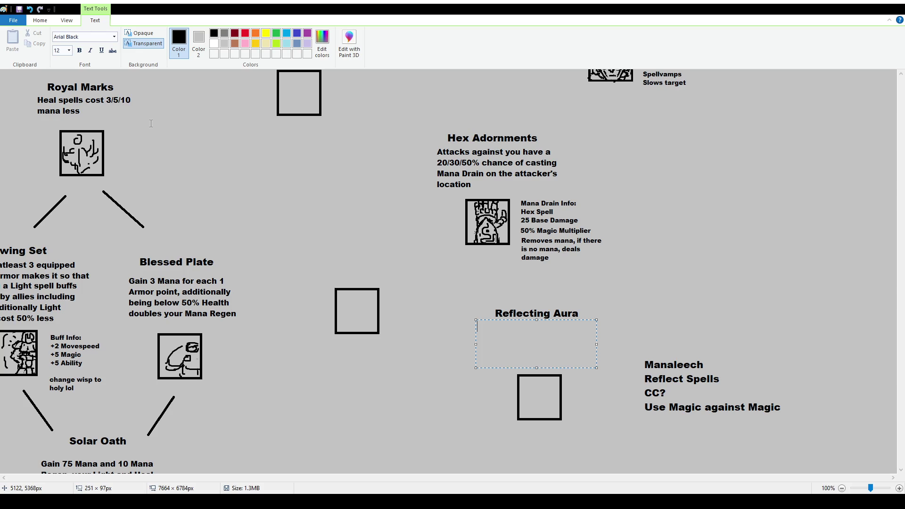
# Type 'Taking Magic Damage from a spell with a Magic Shield will cast that spell on your next attack'.
pyautogui.write('Taking Magic Damage ')
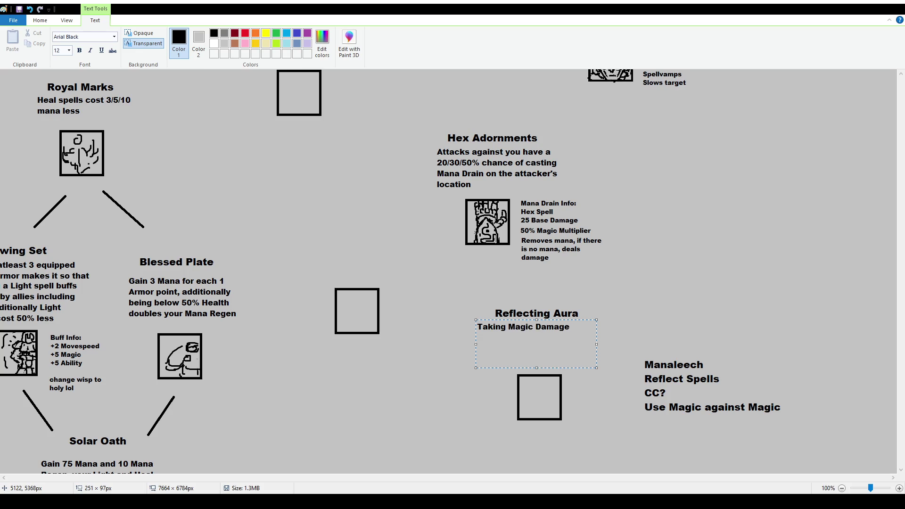
pyautogui.write('with a MAg')
pyautogui.press('BackSpace')
pyautogui.press('BackSpace')
pyautogui.write('agic Shield ')
pyautogui.write('will cast ')
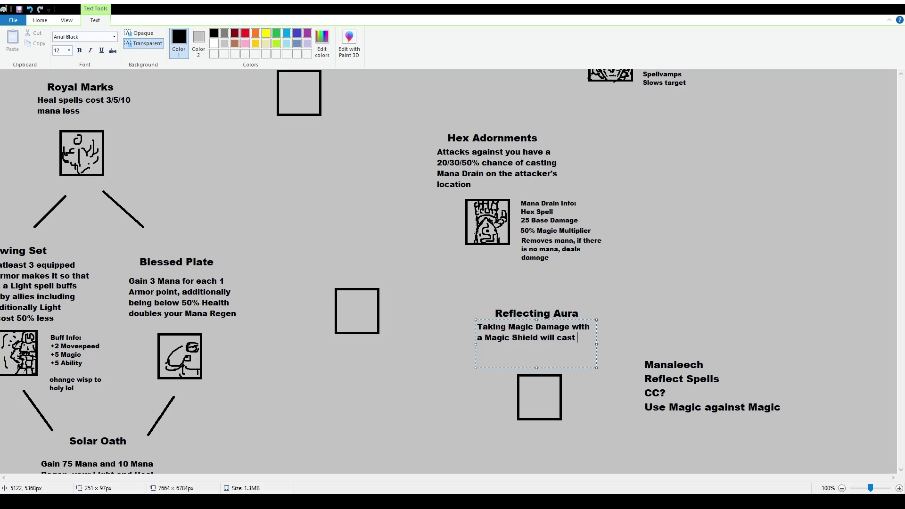
pyautogui.write('that')
pyautogui.click(589, 327)
pyautogui.hotkey('ctrl', 'shift', 'Right')
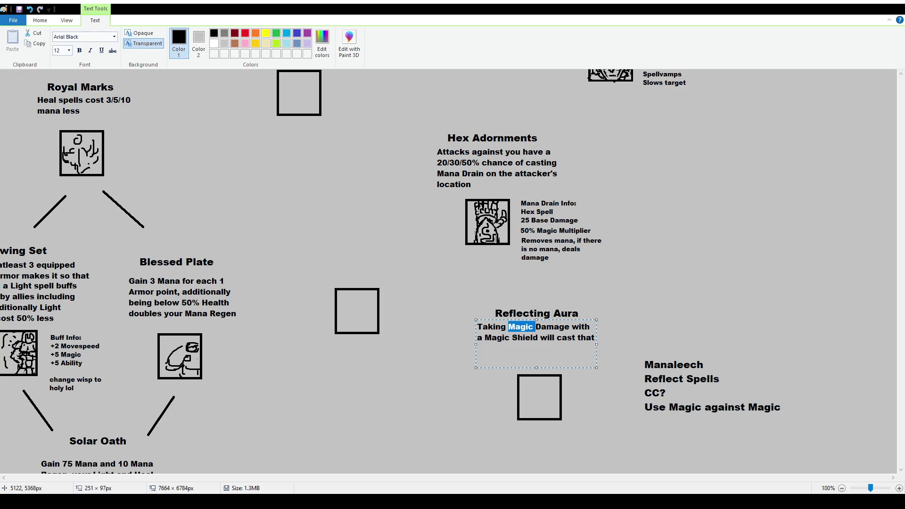
pyautogui.press('BackSpace')
pyautogui.write('Magic')
pyautogui.hotkey('ctrl', 'Right')
pyautogui.write('from a spell')
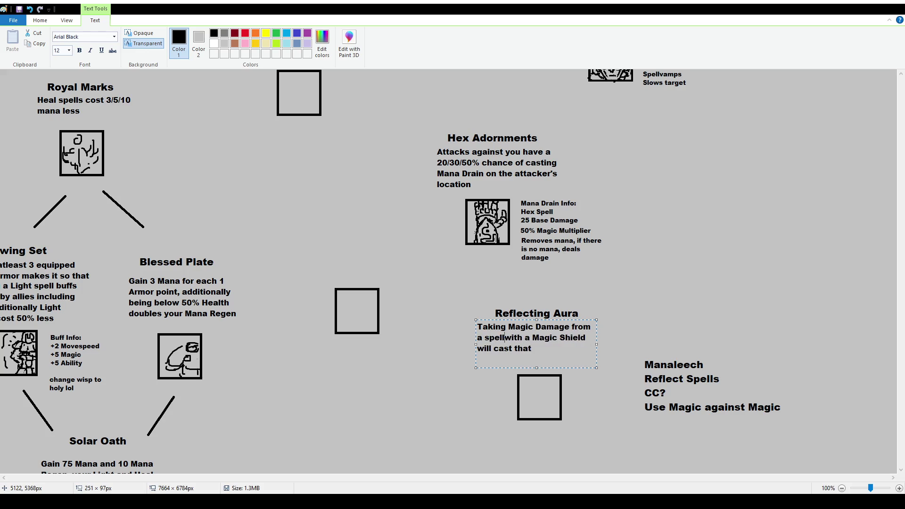
pyautogui.click(534, 348)
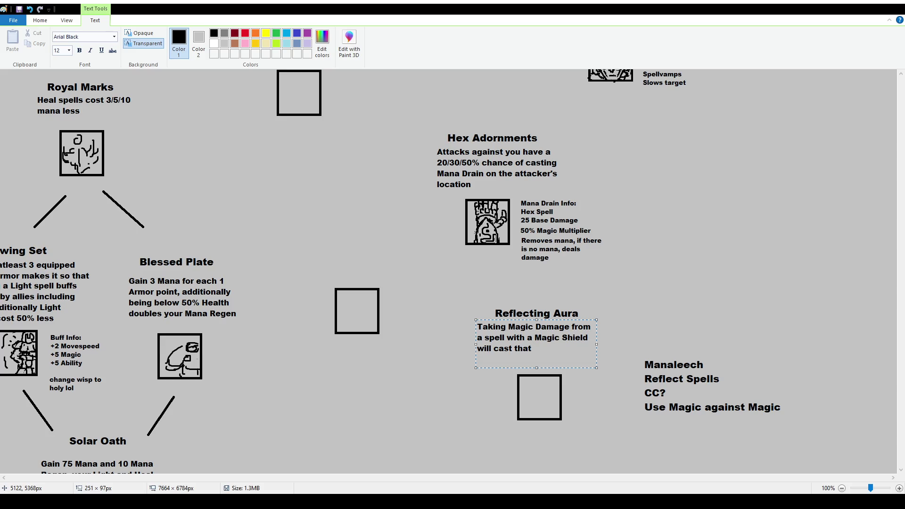
pyautogui.write(' spell on your next attack')
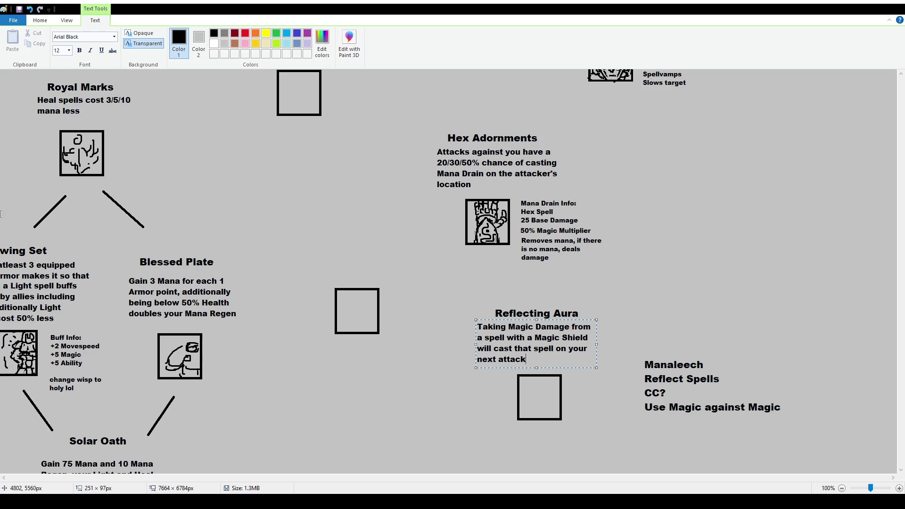
# Commit the Reflecting Aura description and discard a stray empty text box.
pyautogui.click(210, 186)
pyautogui.moveTo(171, 198)
pyautogui.mouseDown()
pyautogui.moveTo(222, 211)
pyautogui.moveTo(257, 362)
pyautogui.mouseUp()
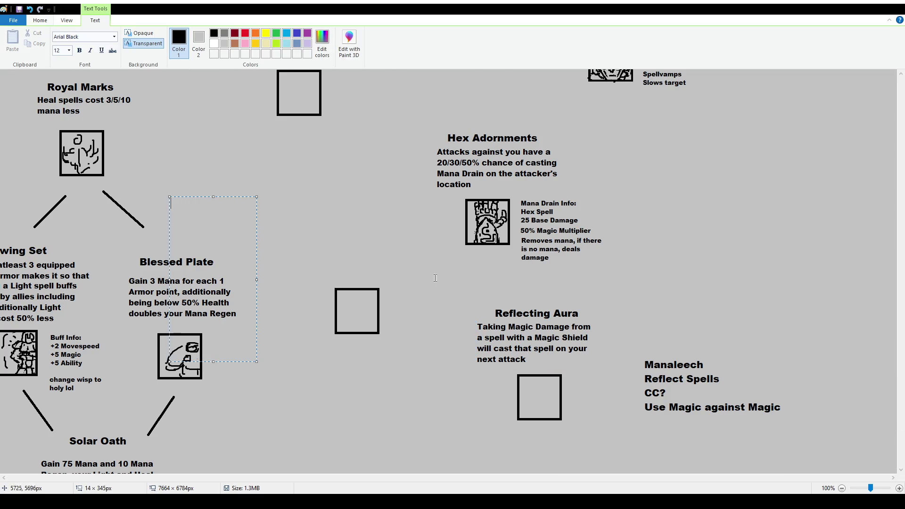
pyautogui.click(399, 284)
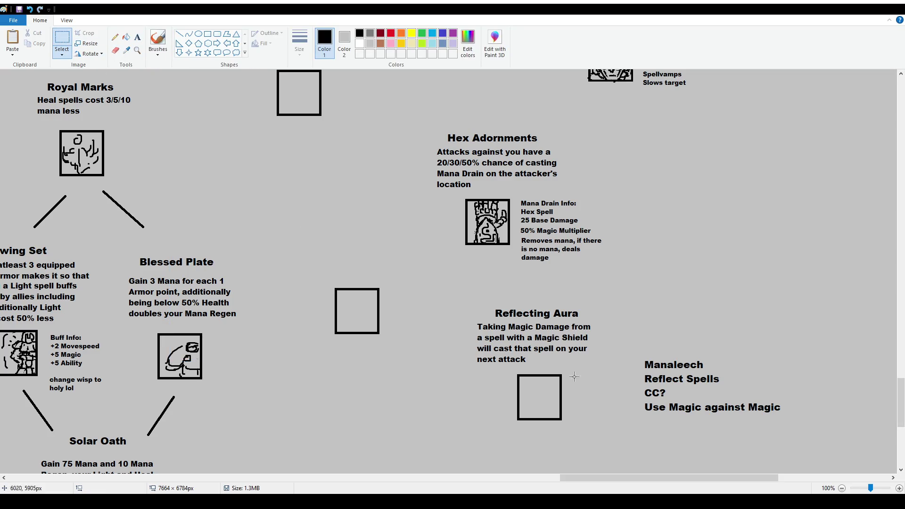
pyautogui.moveTo(467, 317); pyautogui.dragTo(598, 356)
# Drop the Reflecting Aura description about 19 px further right under its title.
pyautogui.click(555, 362)
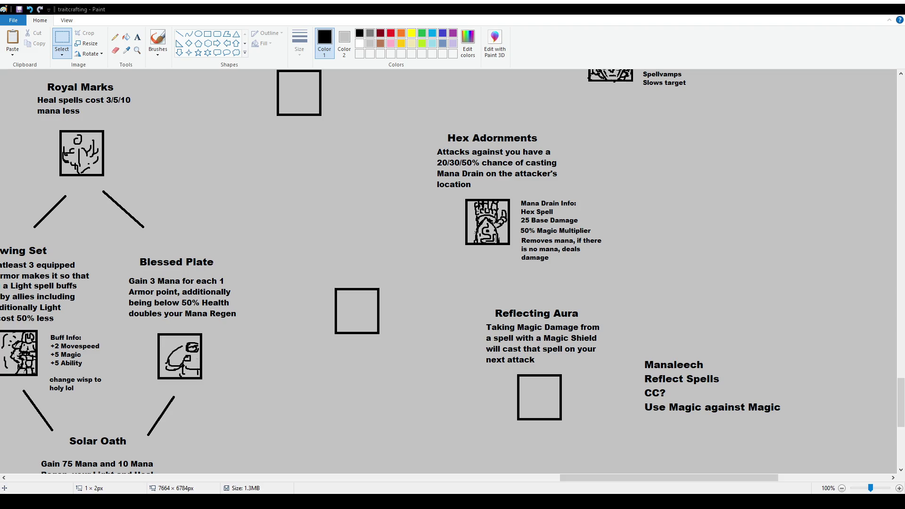
pyautogui.scroll(10, 443, 196)
pyautogui.scroll(5, 372, 202)
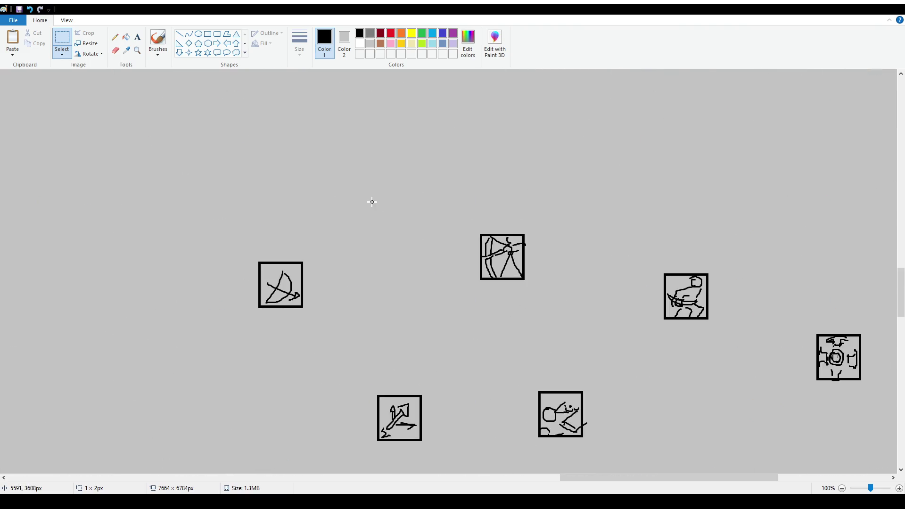
pyautogui.keyDown('ctrl'); pyautogui.scroll(-1, 372, 202); pyautogui.keyUp('ctrl')
pyautogui.scroll(8, 281, 225)
pyautogui.scroll(7, 331, 234)
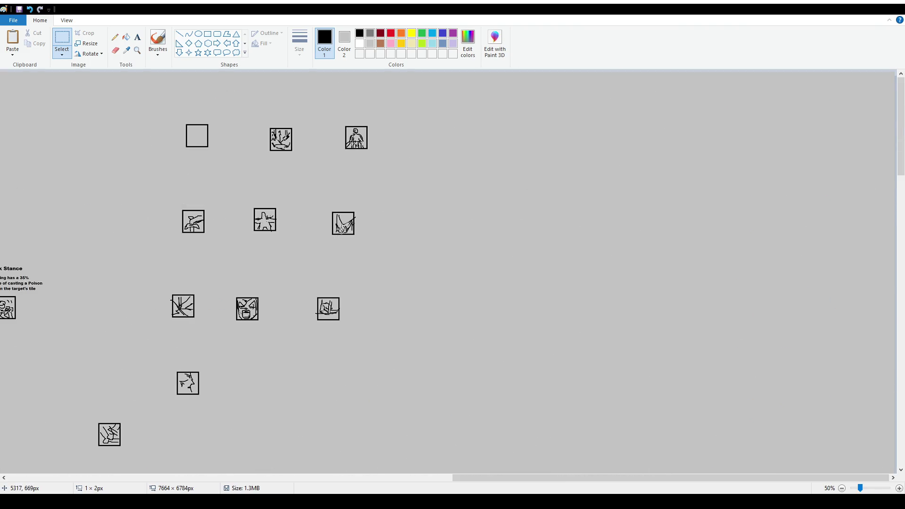
pyautogui.scroll(-4, 341, 230)
pyautogui.scroll(-3, 340, 227)
pyautogui.scroll(-3, 339, 227)
pyautogui.scroll(10, 340, 228)
pyautogui.keyDown('ctrl'); pyautogui.scroll(-1, 364, 269); pyautogui.keyUp('ctrl')
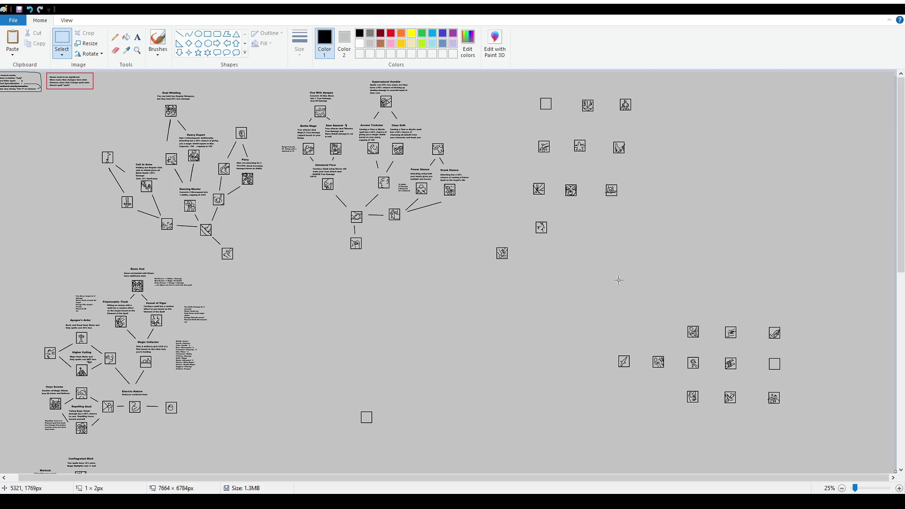
pyautogui.scroll(-3, 639, 269)
pyautogui.scroll(-3, 660, 280)
pyautogui.keyDown('ctrl'); pyautogui.scroll(1, 691, 306); pyautogui.keyUp('ctrl')
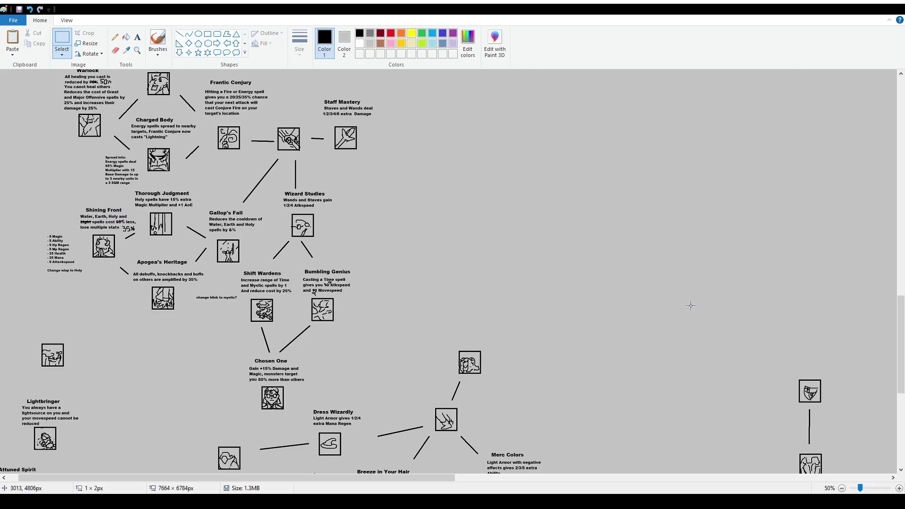
pyautogui.scroll(-5, 691, 306)
pyautogui.moveTo(429, 477); pyautogui.dragTo(786, 478)
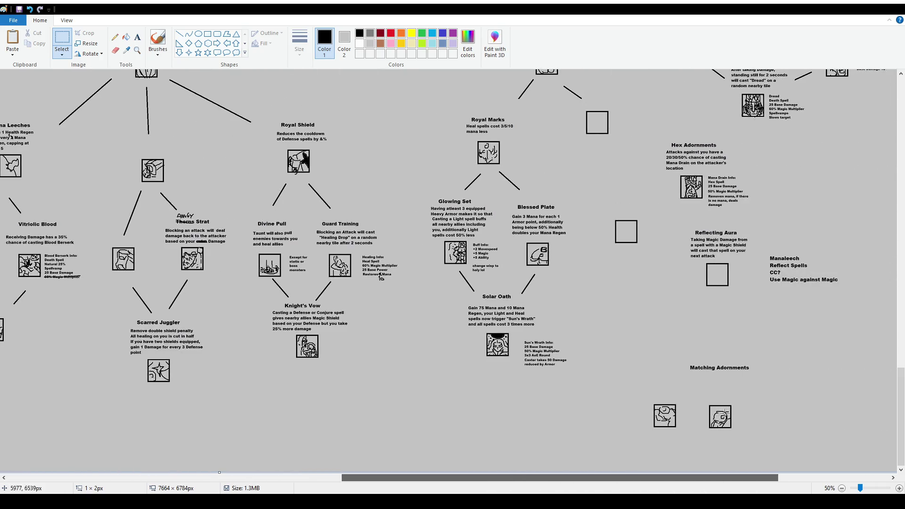
pyautogui.scroll(2, 447, 271)
pyautogui.scroll(2, 447, 271)
pyautogui.moveTo(580, 479); pyautogui.dragTo(680, 481)
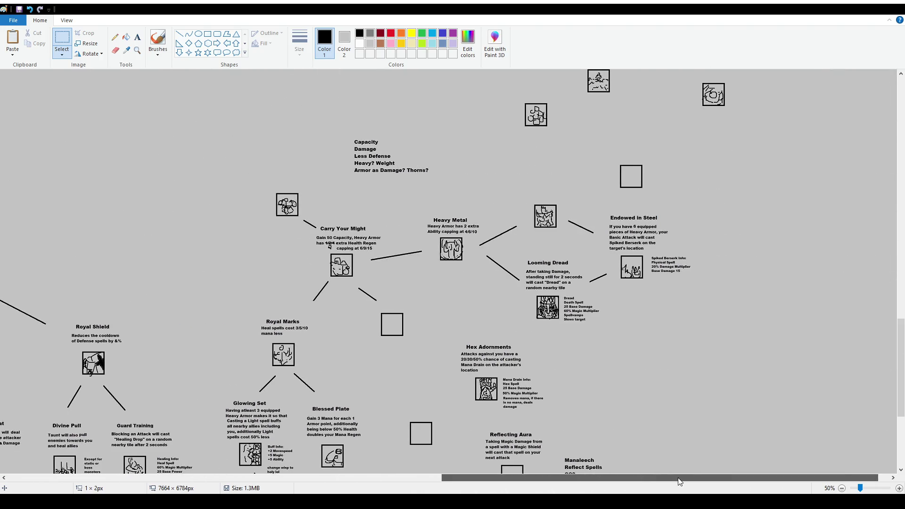
pyautogui.scroll(-2, 680, 480)
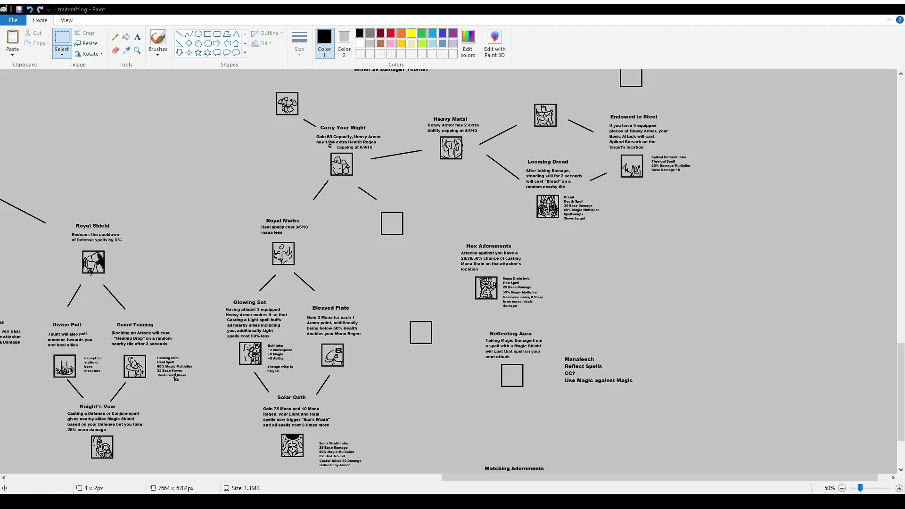
pyautogui.scroll(1, 448, 271)
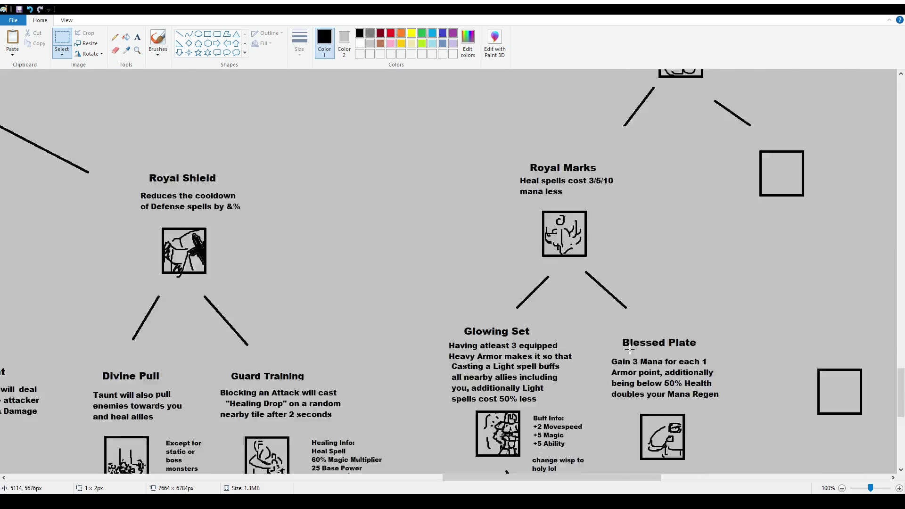
pyautogui.scroll(-4, 448, 271)
pyautogui.moveTo(609, 480); pyautogui.dragTo(742, 481)
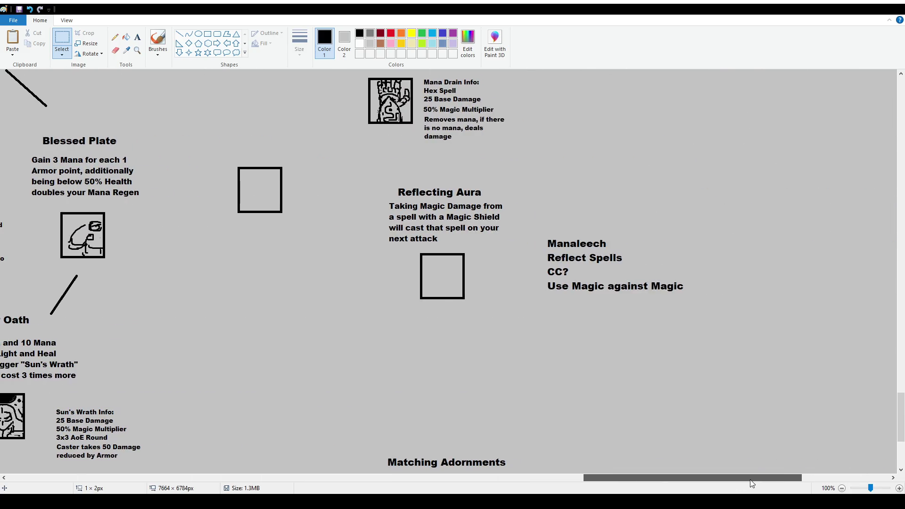
pyautogui.scroll(2, 410, 245)
pyautogui.click(62, 43)
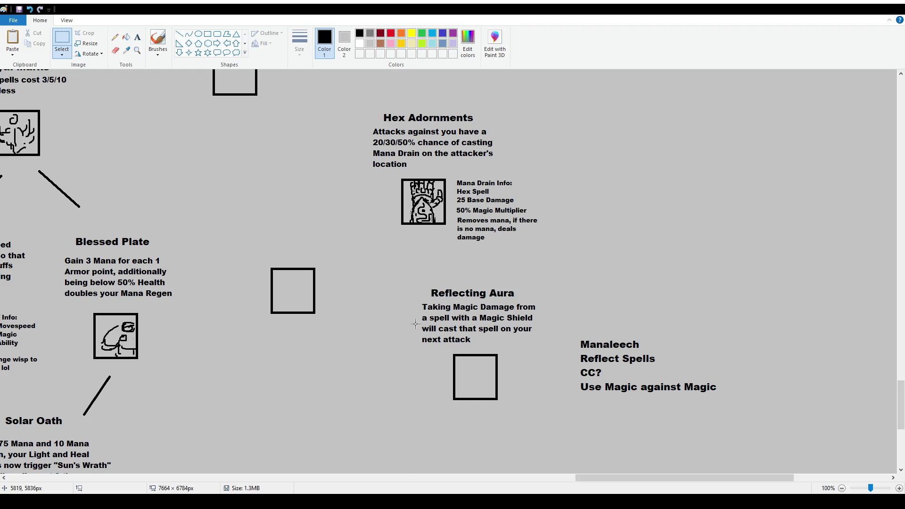
# Replace the last two lines of Reflecting Aura with 'will cast Reflect on the target's location'.
pyautogui.moveTo(414, 323); pyautogui.dragTo(543, 348)
pyautogui.press('Delete')
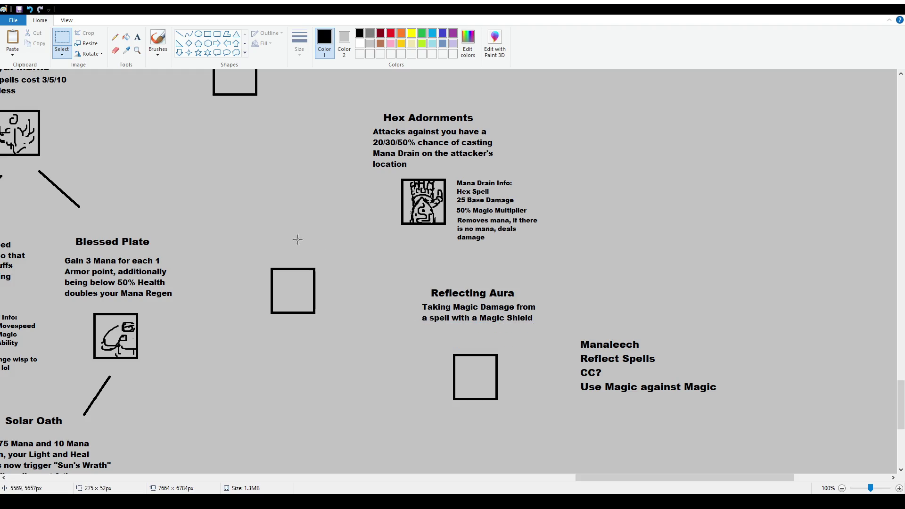
pyautogui.click(137, 36)
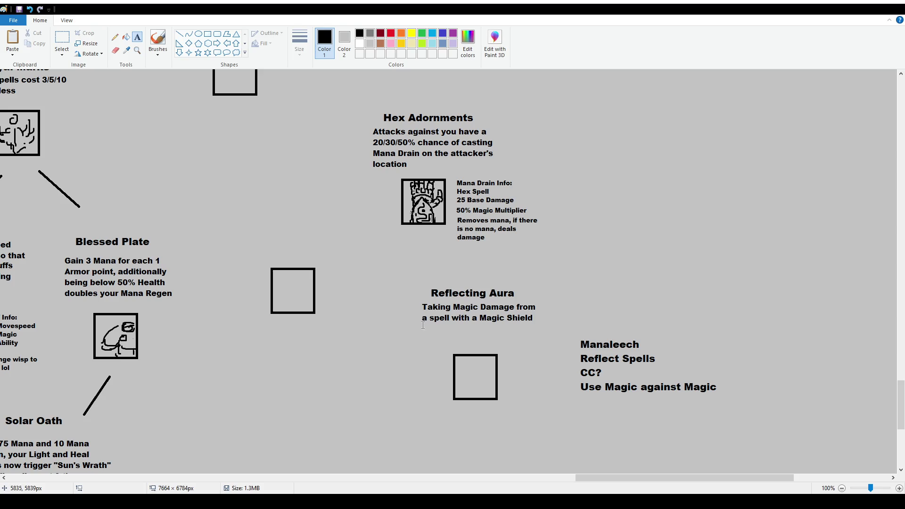
pyautogui.moveTo(420, 324); pyautogui.dragTo(551, 349)
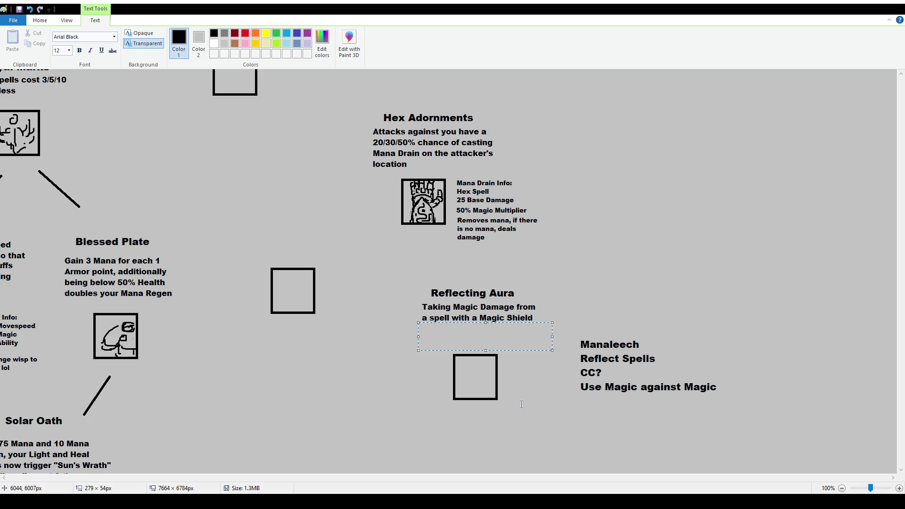
pyautogui.write('will cast ')
pyautogui.write("Reflect on the target's location")
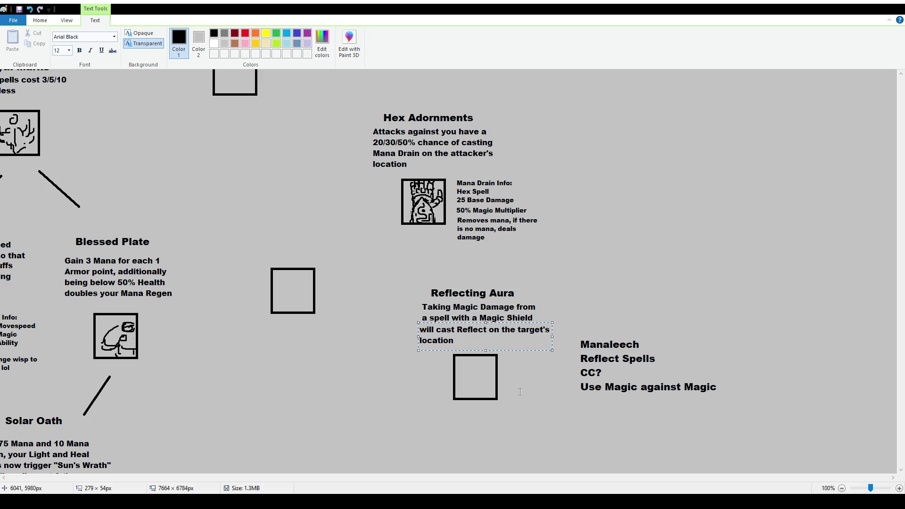
pyautogui.moveTo(507, 322); pyautogui.dragTo(510, 322)
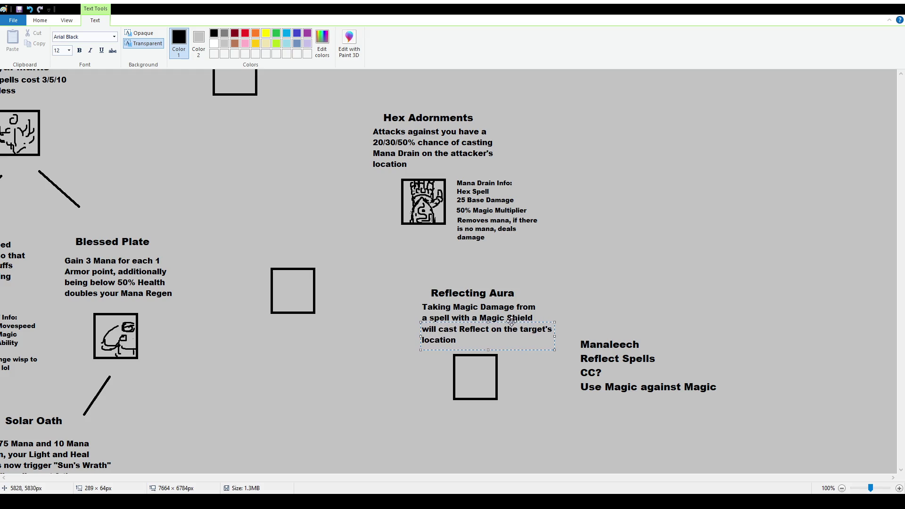
pyautogui.click(411, 274)
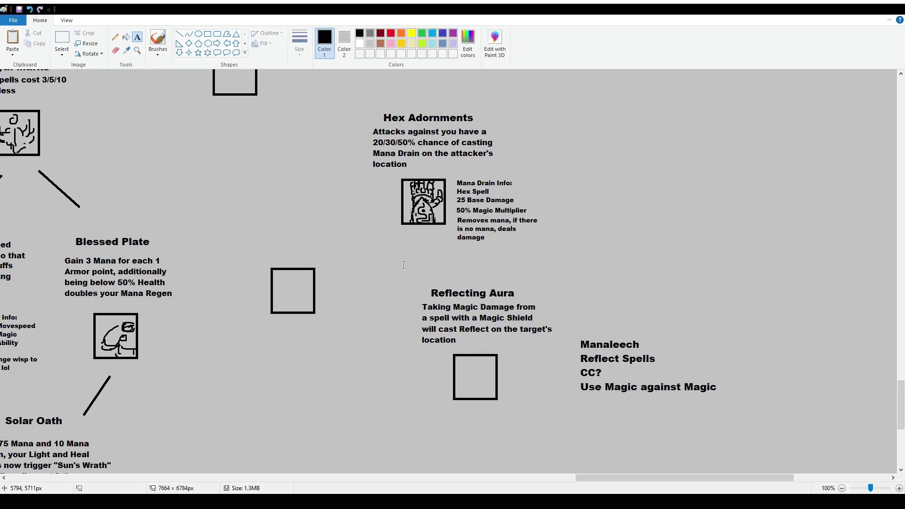
# Move the Reflecting Aura text block so it sits directly above the empty box.
pyautogui.click(65, 40)
pyautogui.moveTo(412, 280)
pyautogui.mouseDown()
pyautogui.moveTo(561, 347)
pyautogui.moveTo(339, 238)
pyautogui.mouseUp()
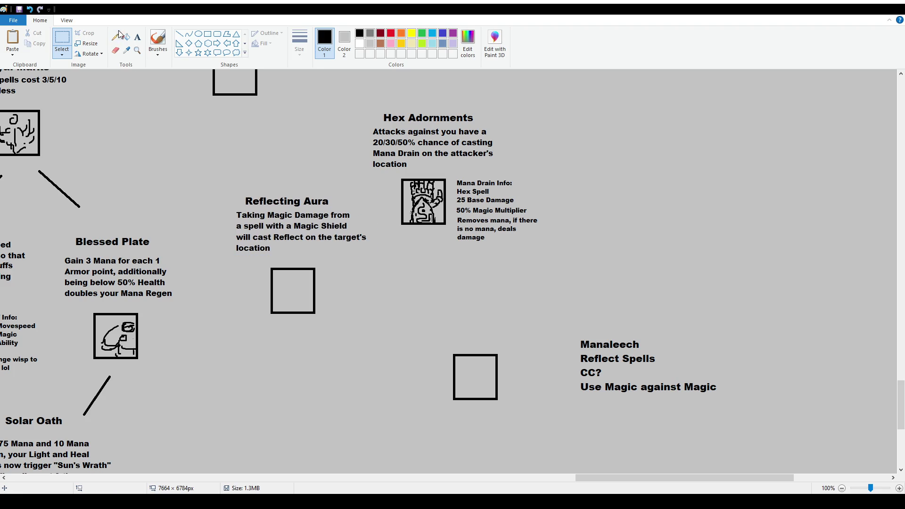
pyautogui.click(158, 40)
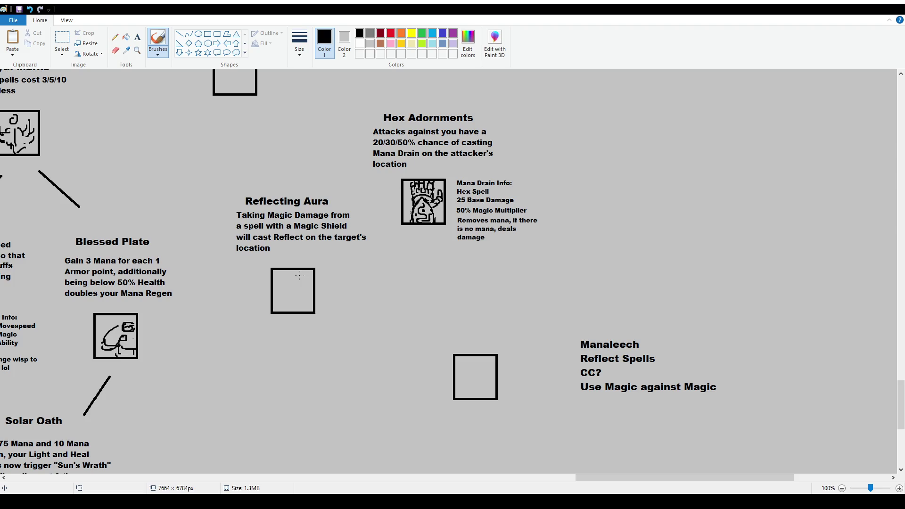
# Add a size-10 'Reflect Info:' heading to the right of the empty box.
pyautogui.click(137, 37)
pyautogui.click(326, 271)
pyautogui.write('Reflect Info:')
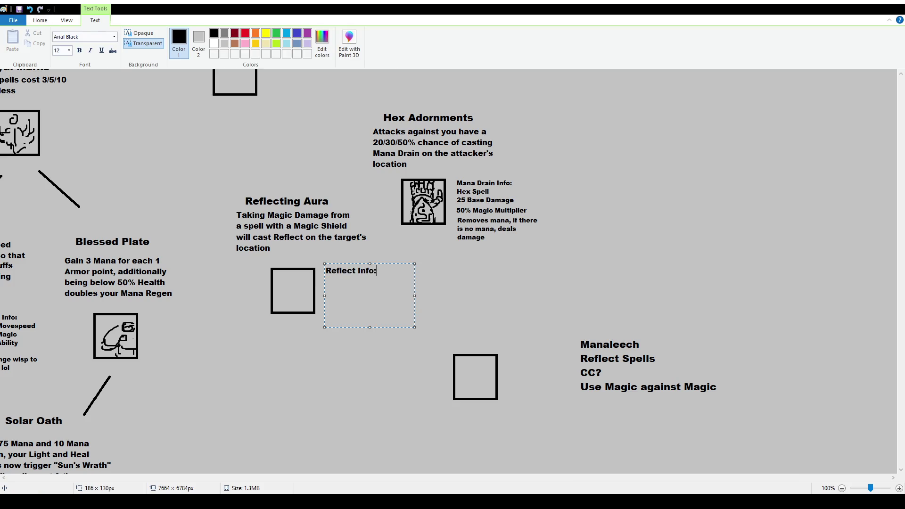
pyautogui.hotkey('ctrl', 'a')
pyautogui.click(69, 50)
pyautogui.click(61, 78)
pyautogui.click(387, 275)
# List '25 Base Damage', '90% Magic Multiplier' and '1x1 AoE' under the heading and position the note.
pyautogui.press('Return')
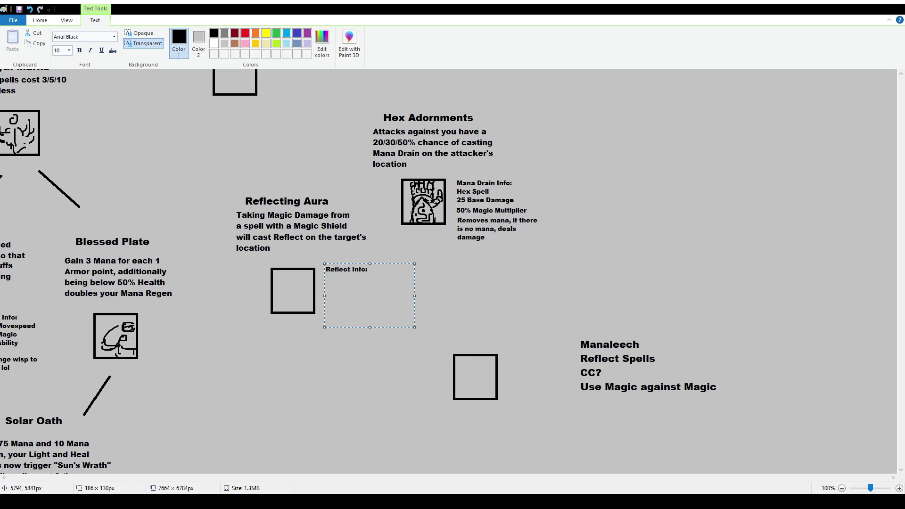
pyautogui.write('25')
pyautogui.press('BackSpace')
pyautogui.press('BackSpace')
pyautogui.write('25 Base Damage')
pyautogui.press('Return')
pyautogui.write('90% Bas')
pyautogui.press('BackSpace')
pyautogui.press('BackSpace')
pyautogui.press('BackSpace')
pyautogui.write('Magic Multiplier')
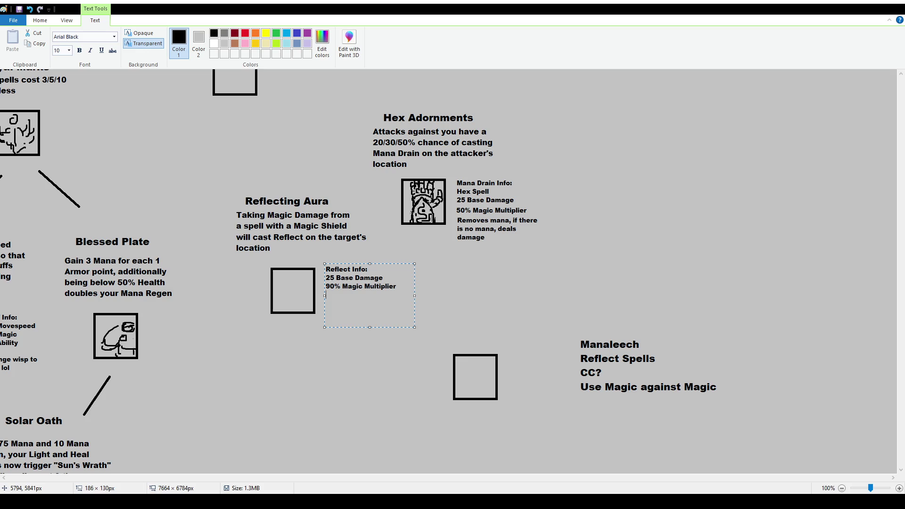
pyautogui.write('1x1 AoE')
pyautogui.moveTo(387, 263); pyautogui.dragTo(384, 269)
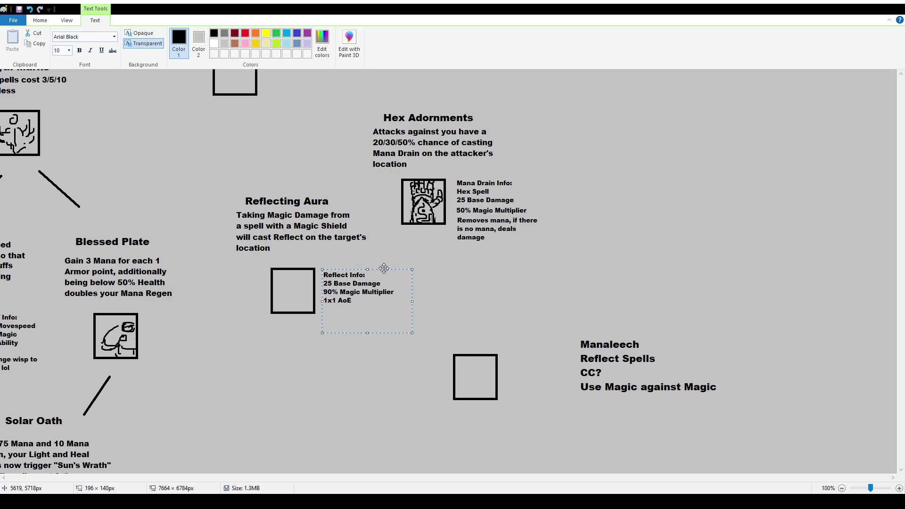
pyautogui.moveTo(384, 268); pyautogui.dragTo(386, 267)
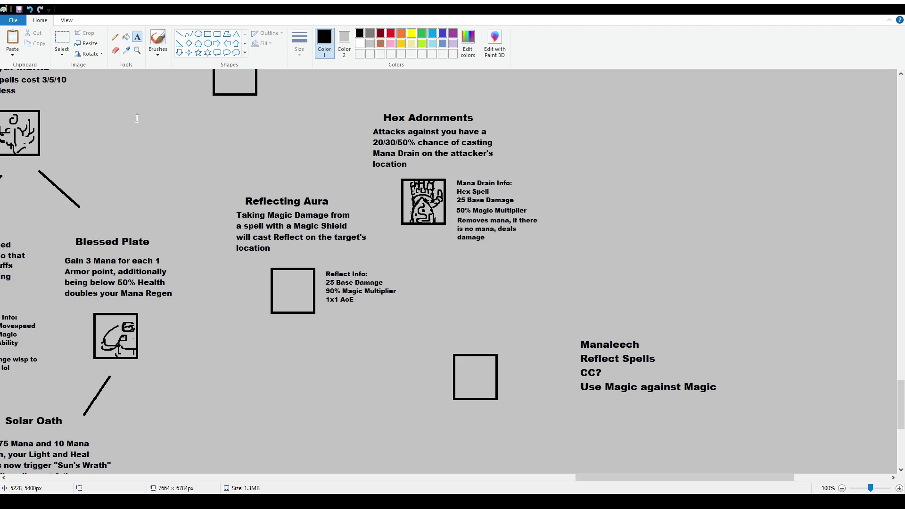
pyautogui.click(157, 40)
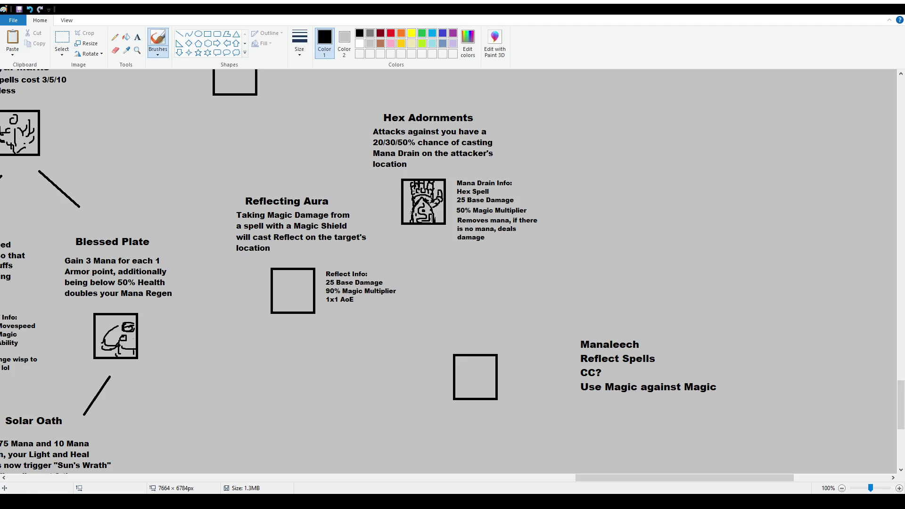
pyautogui.moveTo(286, 270); pyautogui.dragTo(297, 307)
pyautogui.hotkey('ctrl', 'z')
pyautogui.click(62, 41)
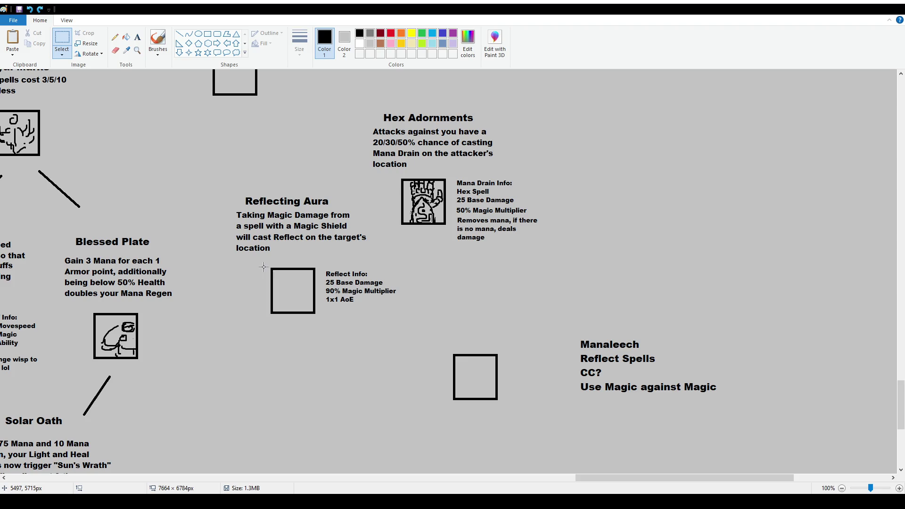
pyautogui.scroll(2, 453, 286)
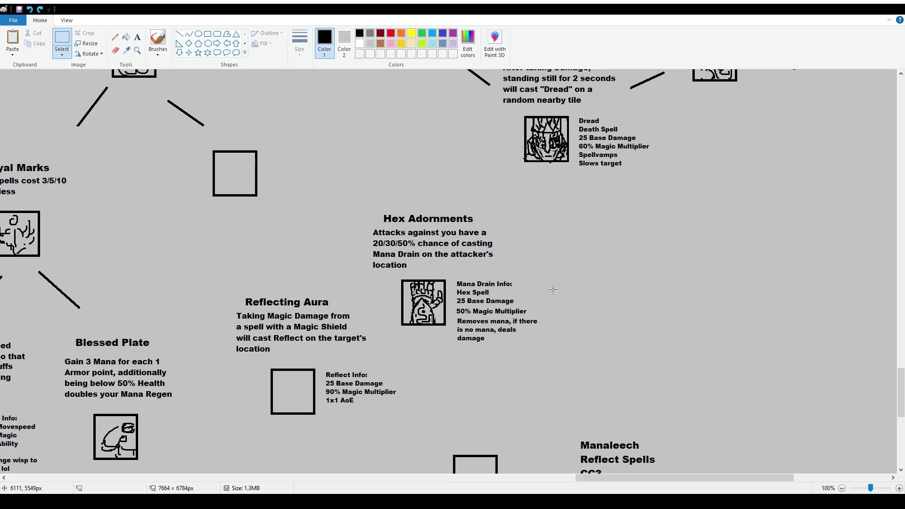
pyautogui.scroll(-1, 551, 292)
pyautogui.scroll(1, 479, 283)
pyautogui.scroll(-2, 349, 336)
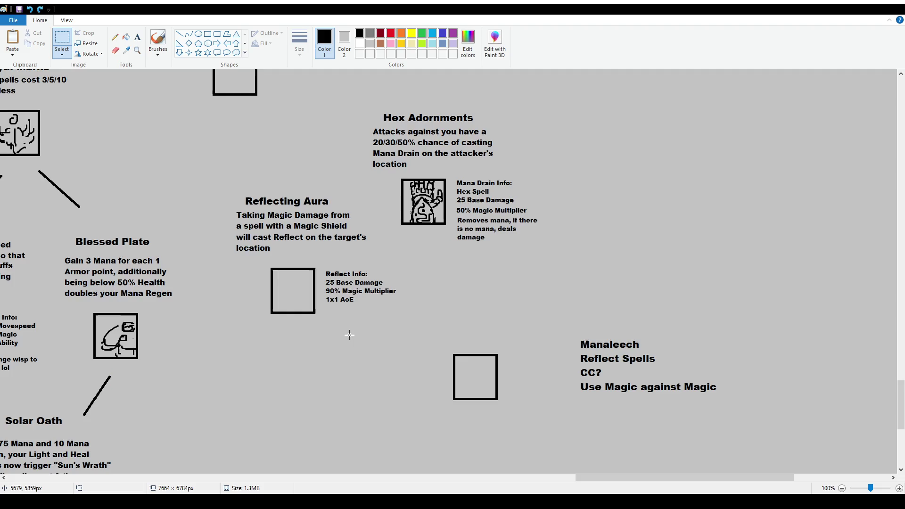
pyautogui.click(156, 39)
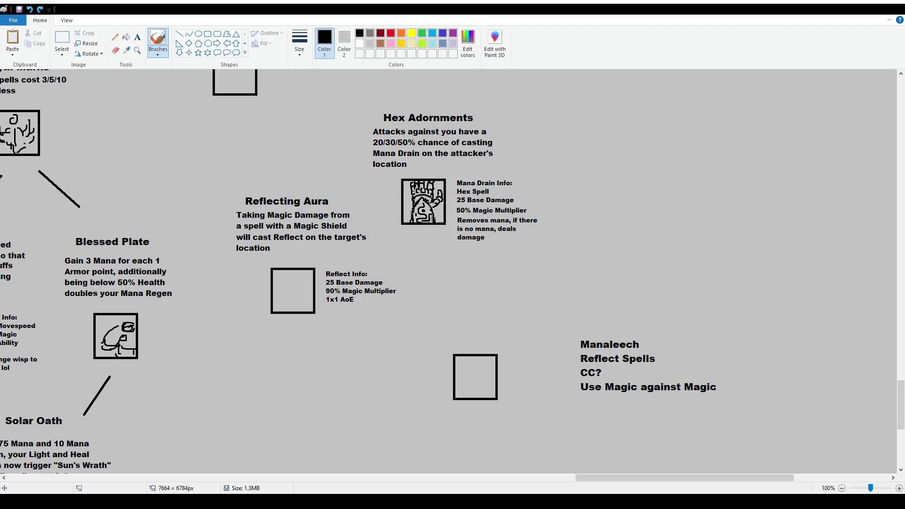
pyautogui.click(62, 40)
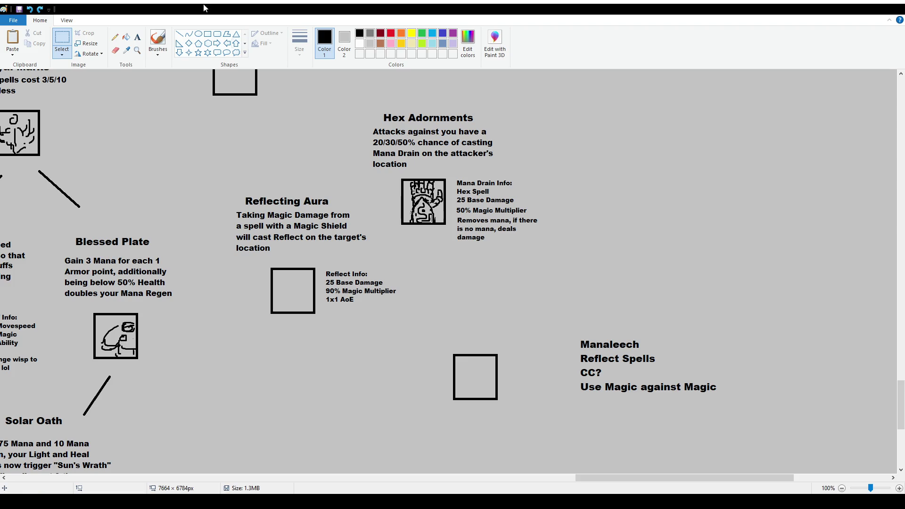
pyautogui.scroll(3, 289, 320)
pyautogui.moveTo(226, 288); pyautogui.dragTo(398, 437)
pyautogui.moveTo(330, 401); pyautogui.dragTo(321, 414)
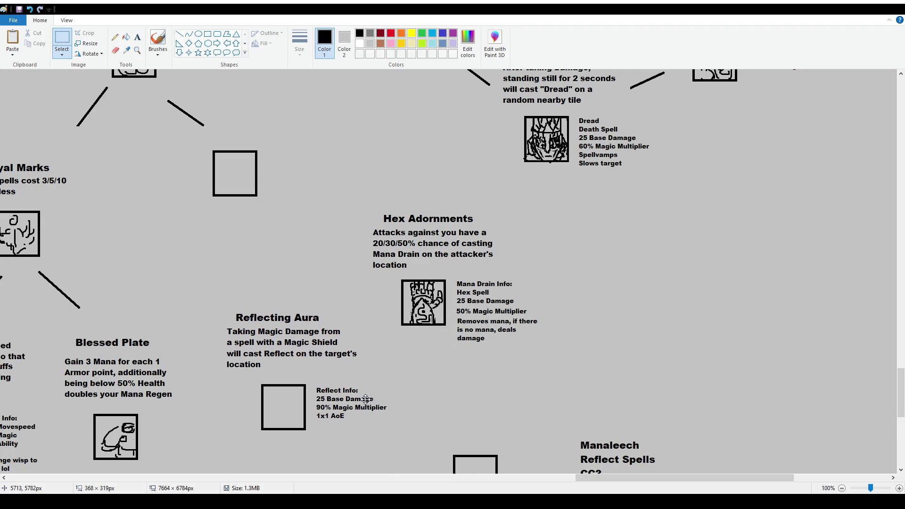
pyautogui.click(400, 339)
pyautogui.scroll(3, 291, 264)
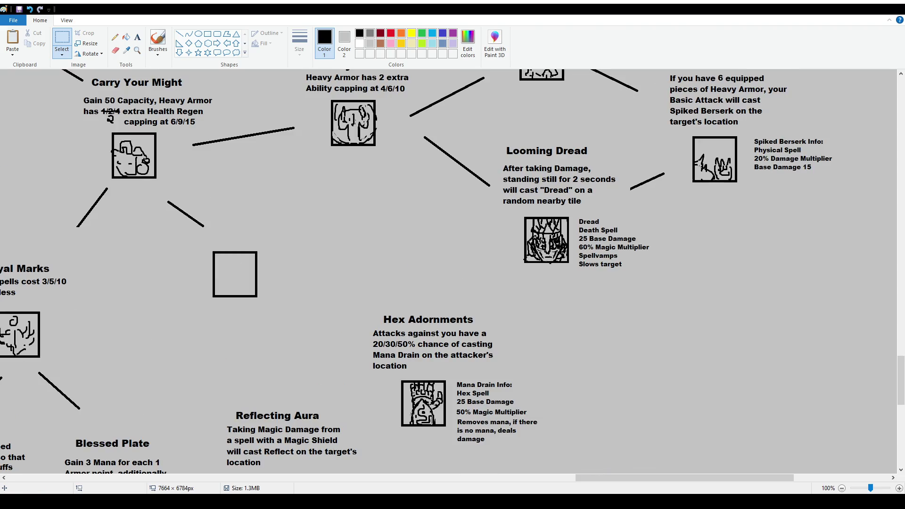
pyautogui.scroll(-3, 278, 316)
pyautogui.scroll(-3, 278, 316)
pyautogui.scroll(3, 466, 372)
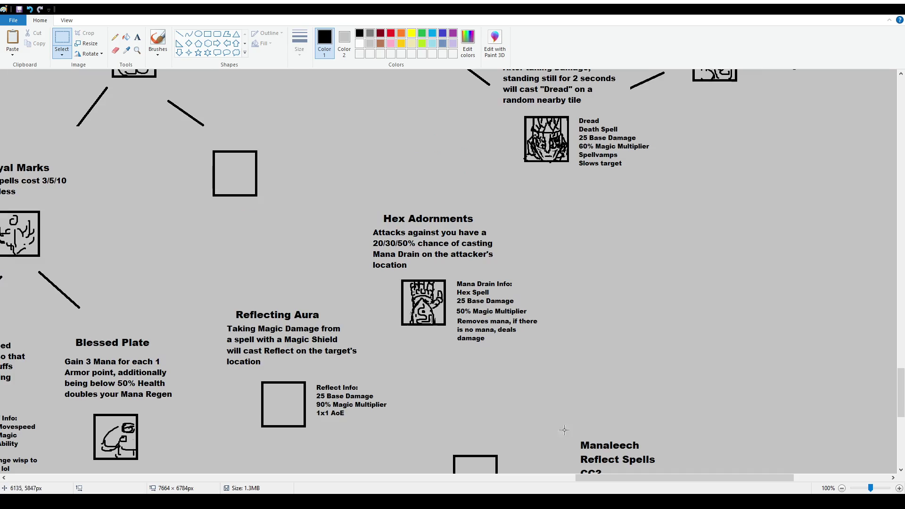
pyautogui.moveTo(631, 478)
pyautogui.mouseDown()
pyautogui.moveTo(578, 478)
pyautogui.moveTo(590, 478)
pyautogui.mouseUp()
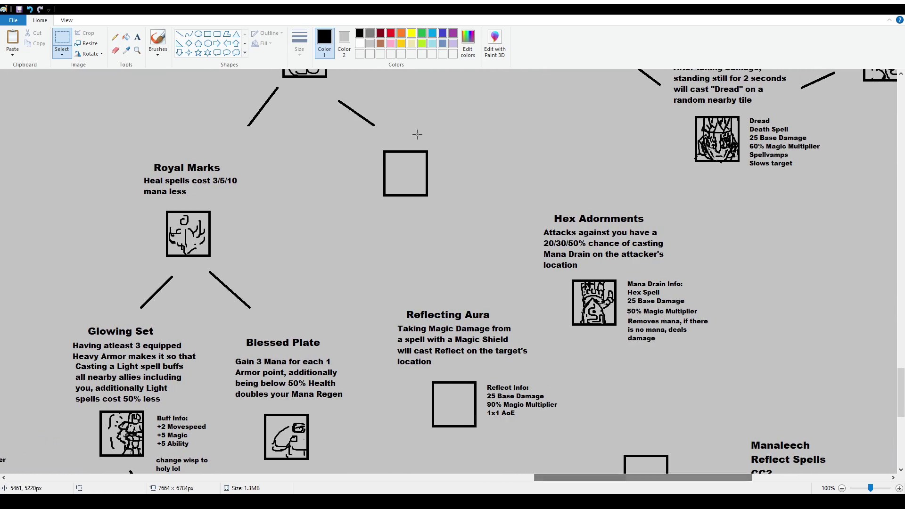
pyautogui.moveTo(373, 137); pyautogui.dragTo(449, 214)
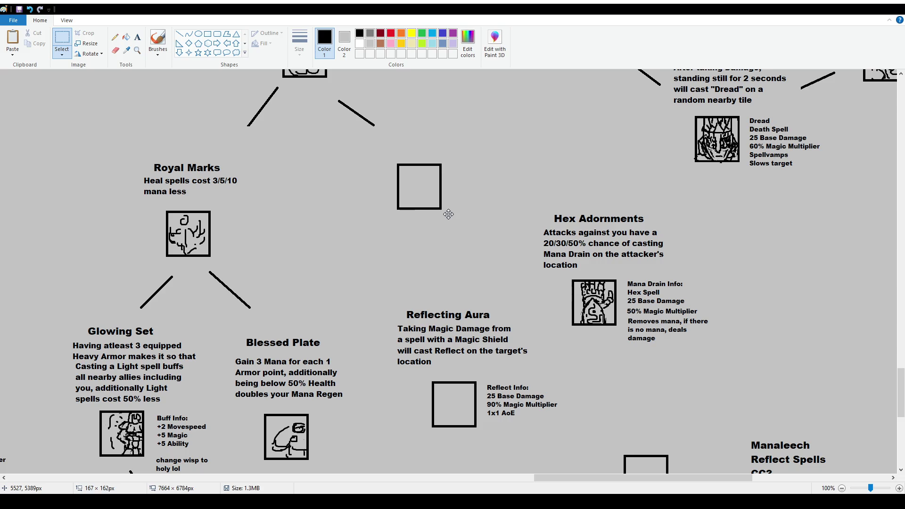
pyautogui.click(513, 233)
pyautogui.scroll(3, 508, 245)
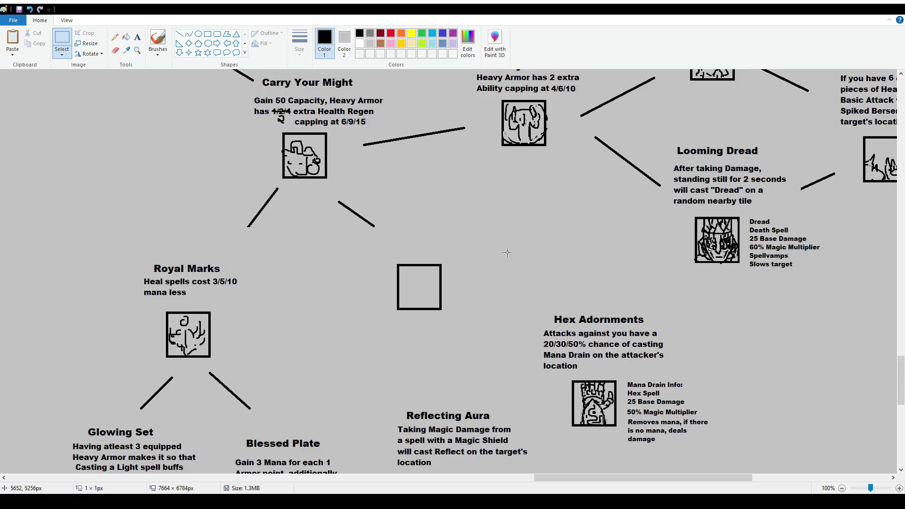
pyautogui.moveTo(373, 236); pyautogui.dragTo(460, 332)
pyautogui.click(520, 288)
pyautogui.scroll(-3, 498, 205)
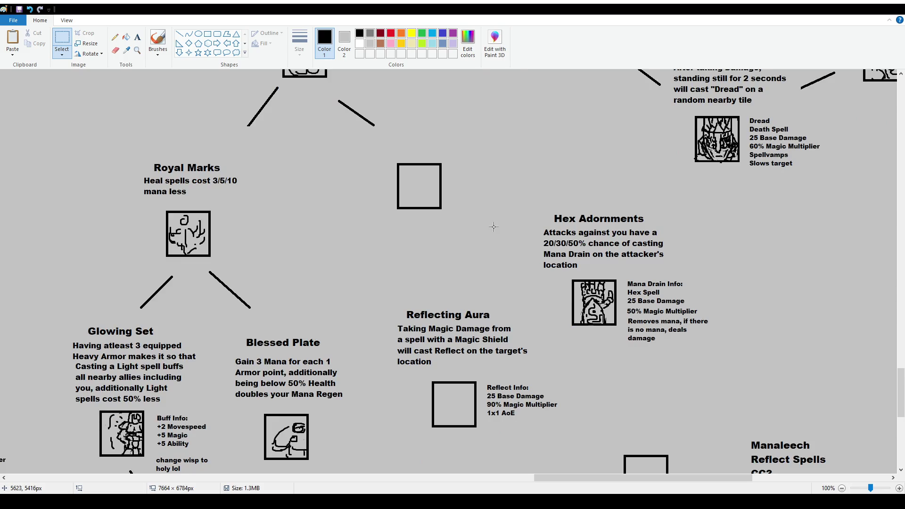
pyautogui.scroll(3, 500, 209)
pyautogui.scroll(-3, 499, 205)
pyautogui.scroll(-3, 542, 330)
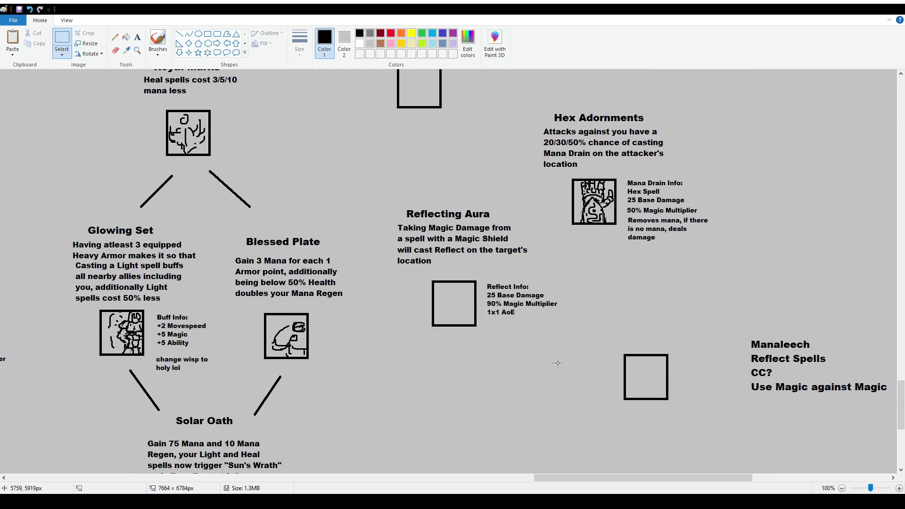
pyautogui.moveTo(589, 479); pyautogui.dragTo(625, 480)
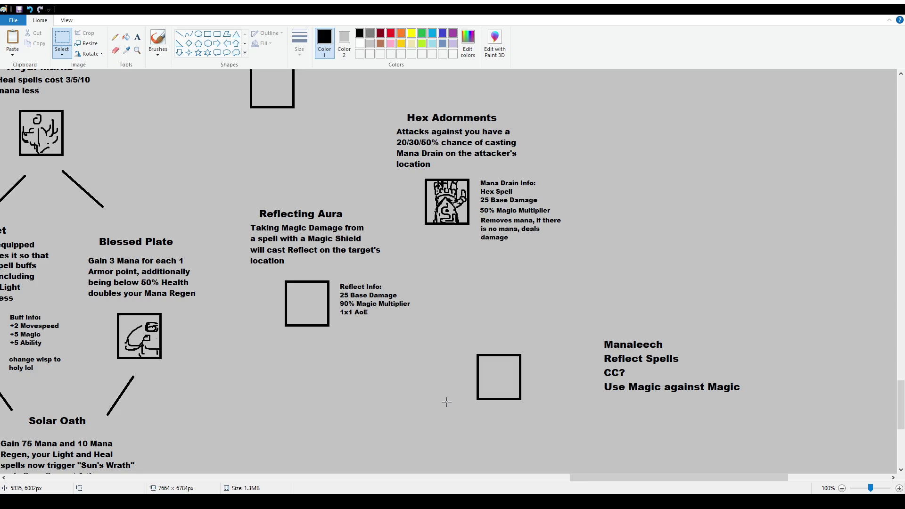
pyautogui.scroll(-3, 420, 354)
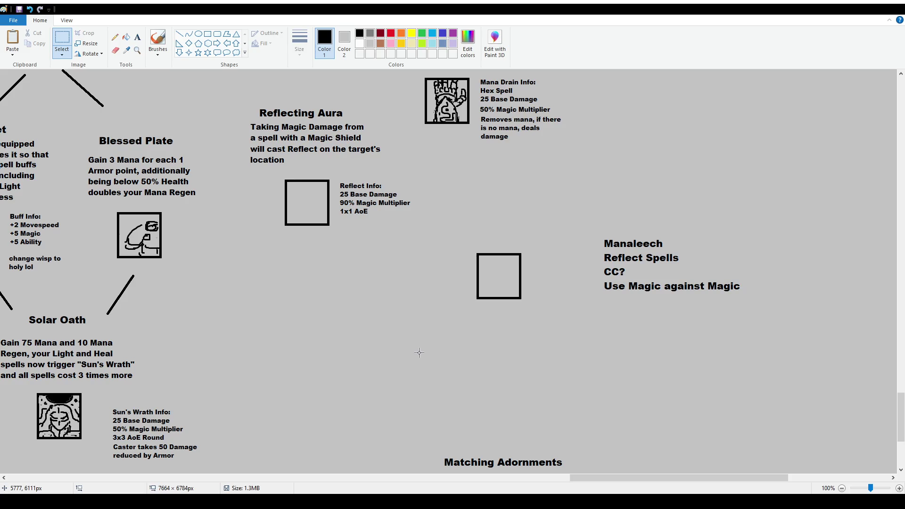
pyautogui.scroll(3, 419, 353)
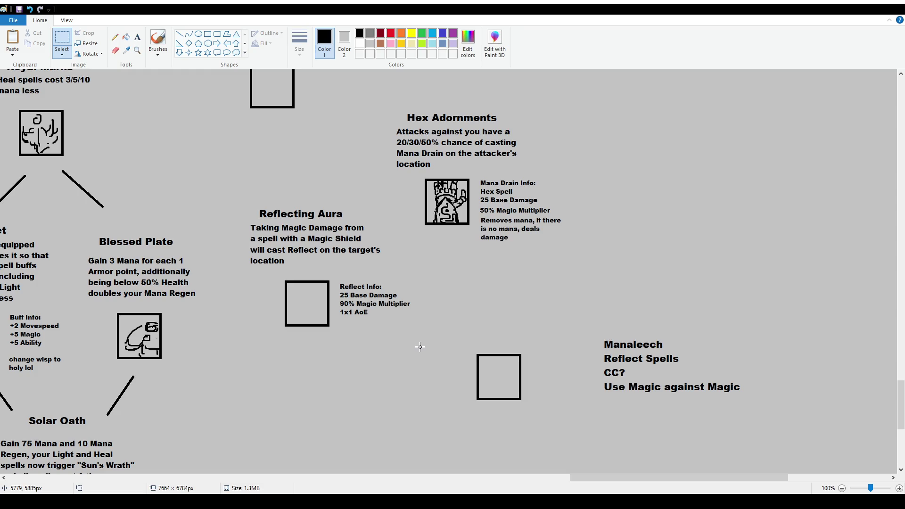
pyautogui.scroll(3, 344, 292)
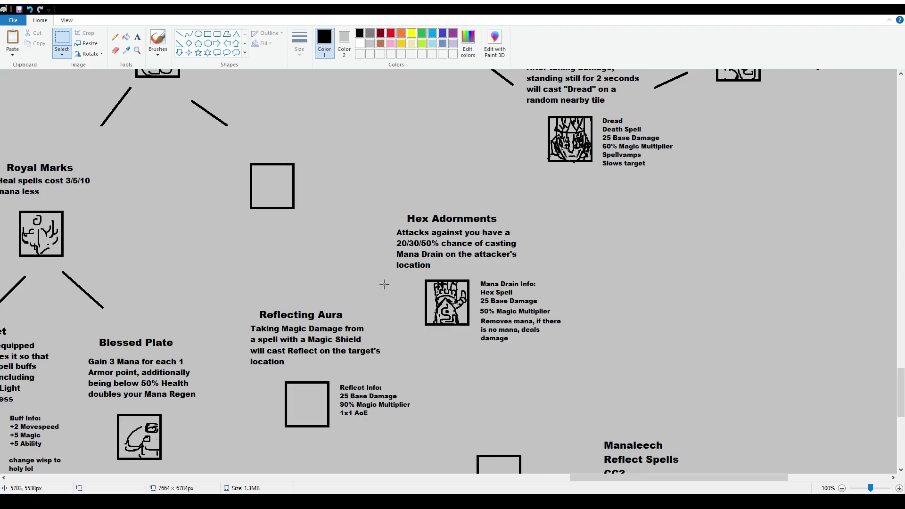
# Select the Reflecting Aura text block twice, clearing the selection each time without changes.
pyautogui.scroll(1, 575, 289)
pyautogui.scroll(-2, 574, 289)
pyautogui.moveTo(243, 298); pyautogui.dragTo(411, 440)
pyautogui.click(463, 419)
pyautogui.moveTo(240, 297); pyautogui.dragTo(415, 439)
pyautogui.click(473, 397)
pyautogui.scroll(-3, 474, 397)
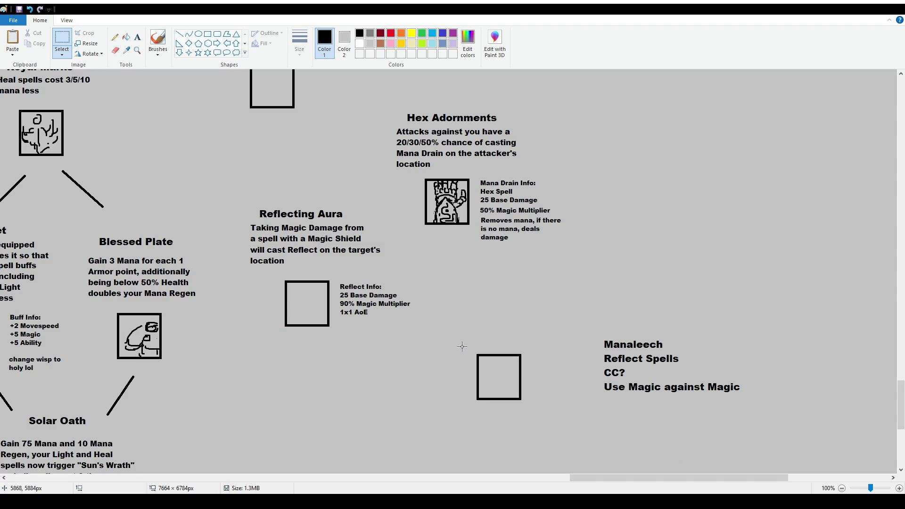
pyautogui.scroll(5, 420, 357)
pyautogui.scroll(1, 422, 355)
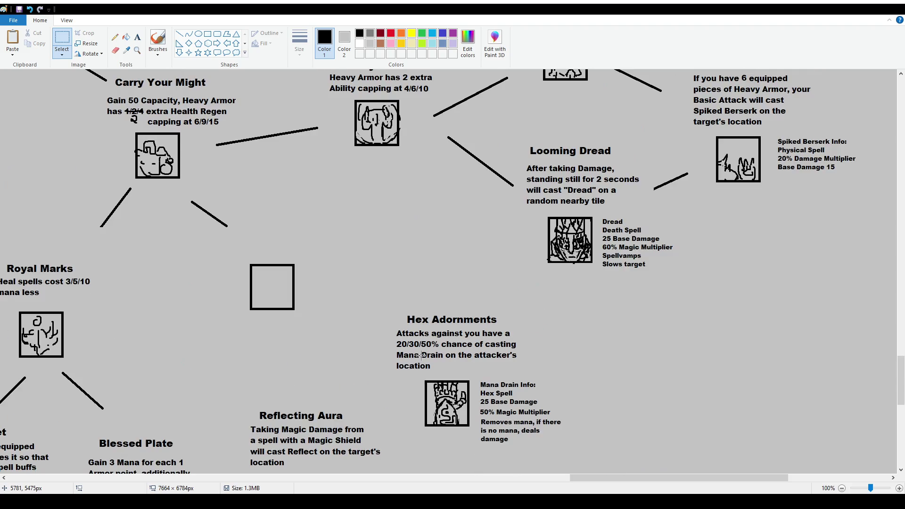
# Erase the short diagonal connector line below Carry Your Might's icon.
pyautogui.moveTo(175, 196); pyautogui.dragTo(233, 236)
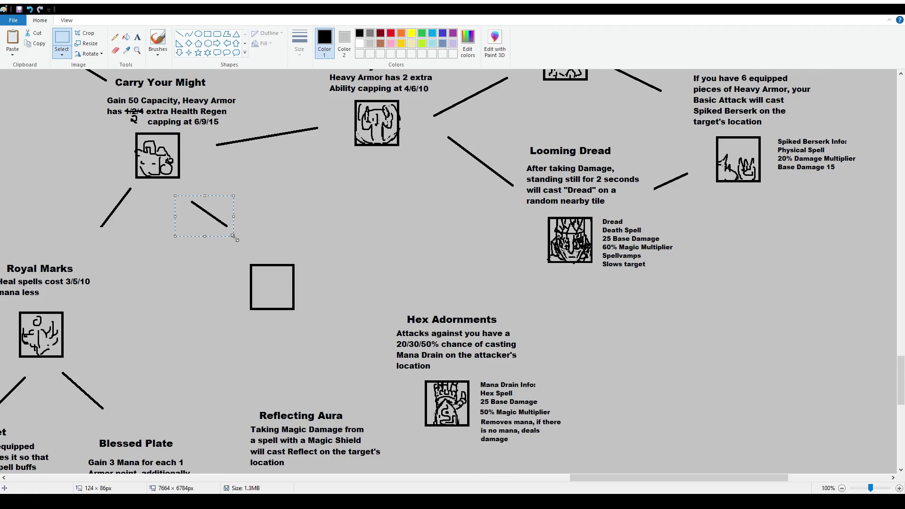
pyautogui.press('Delete')
pyautogui.scroll(-6, 498, 354)
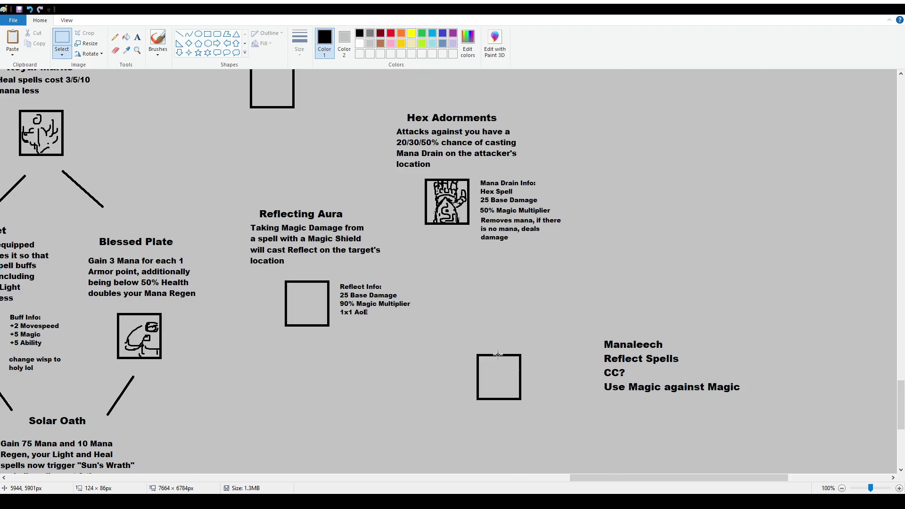
pyautogui.scroll(3, 498, 354)
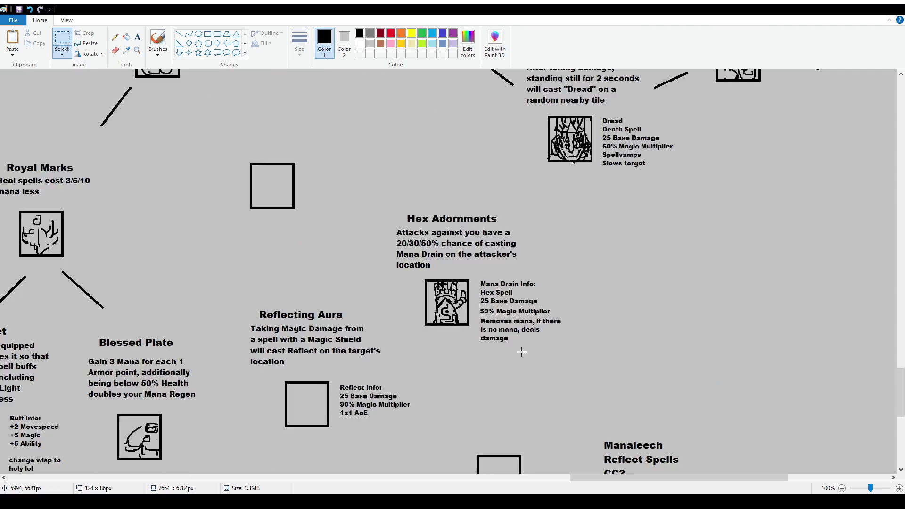
pyautogui.scroll(3, 518, 346)
pyautogui.scroll(-3, 528, 329)
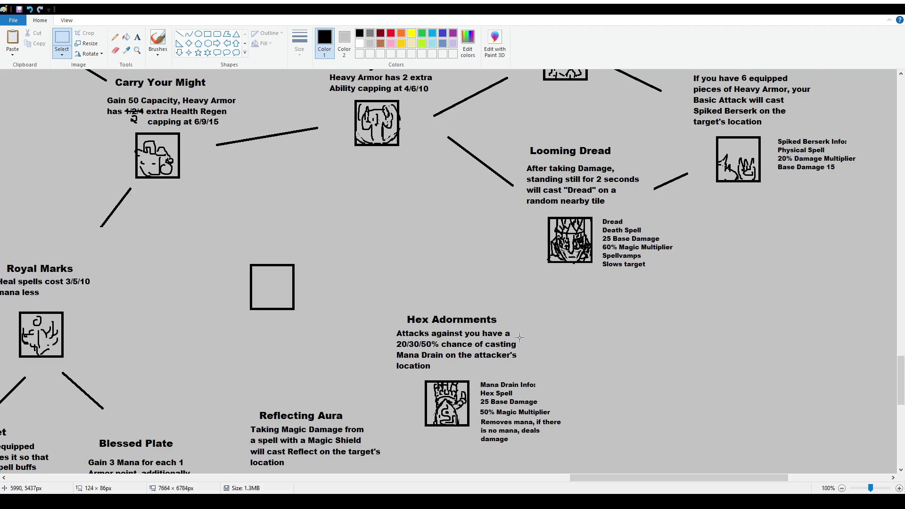
pyautogui.scroll(-3, 528, 330)
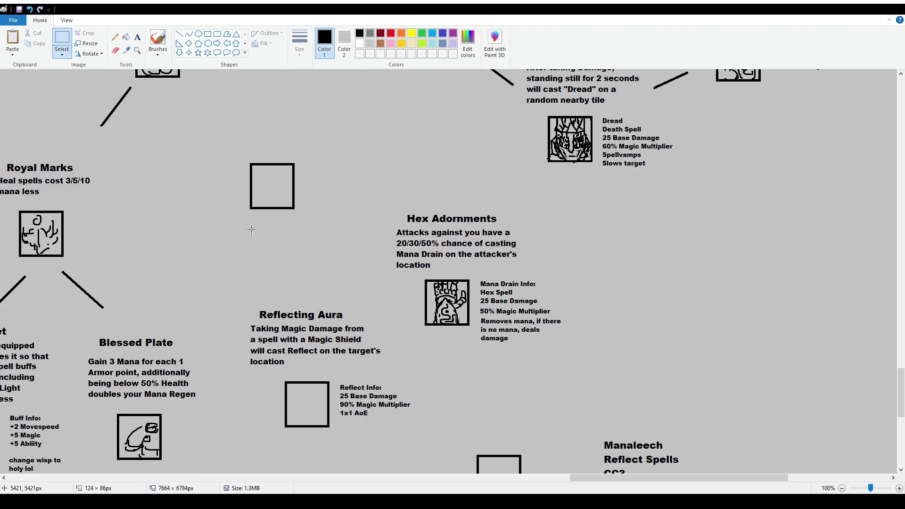
# Place a blank text box above the empty square.
pyautogui.click(138, 37)
pyautogui.scroll(3, 292, 256)
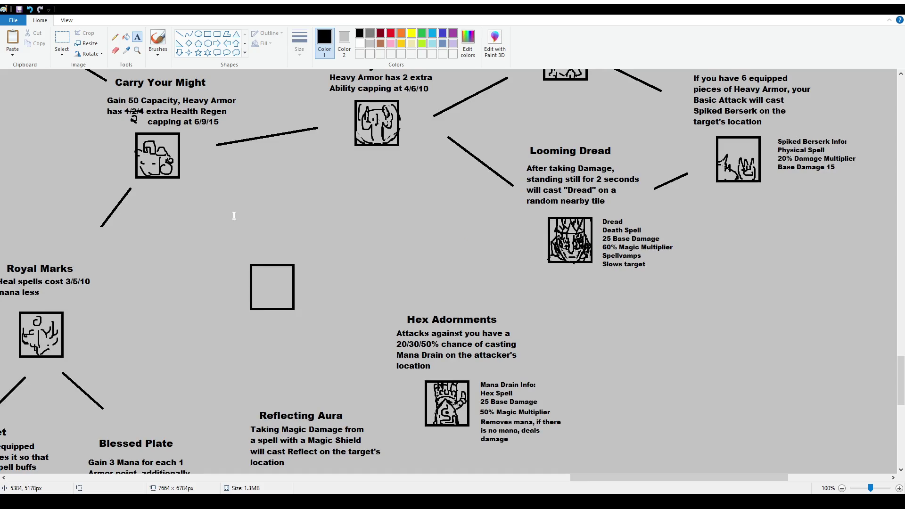
pyautogui.moveTo(224, 207); pyautogui.dragTo(347, 254)
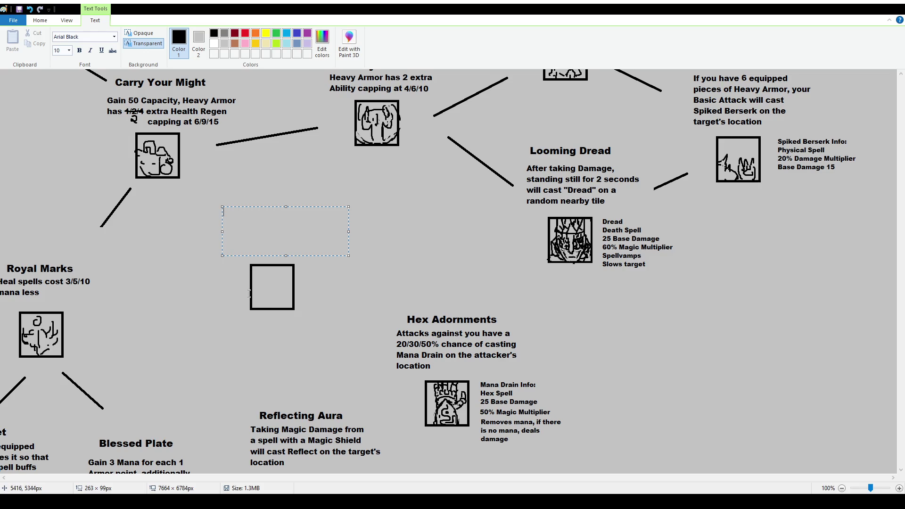
pyautogui.click(541, 336)
pyautogui.scroll(-3, 572, 344)
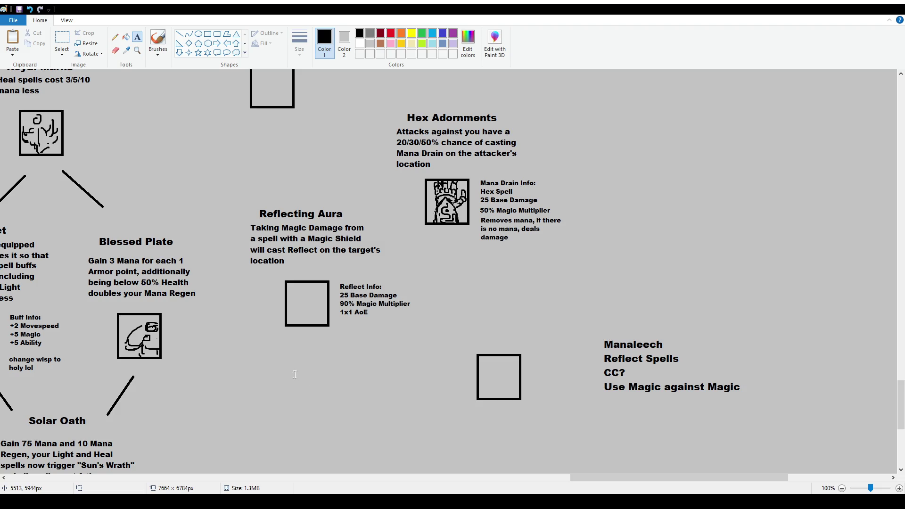
pyautogui.click(66, 36)
pyautogui.scroll(2, 427, 293)
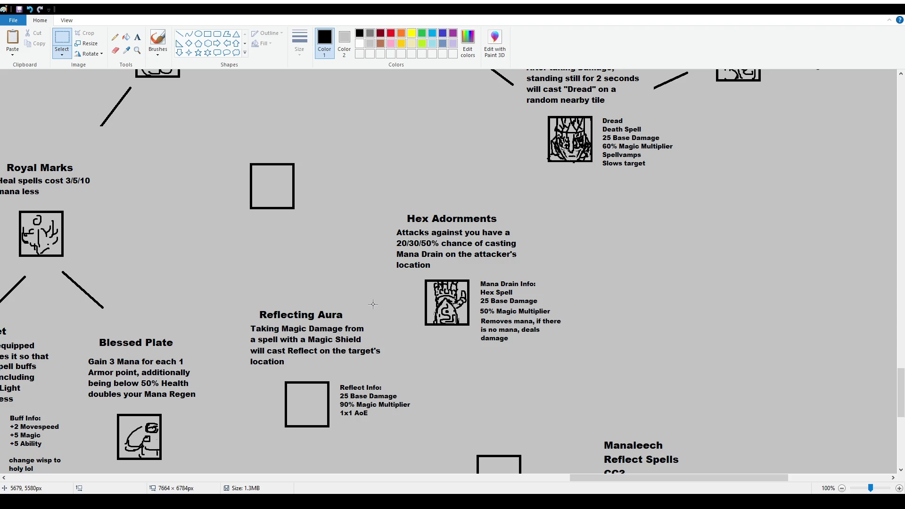
pyautogui.scroll(-2, 434, 301)
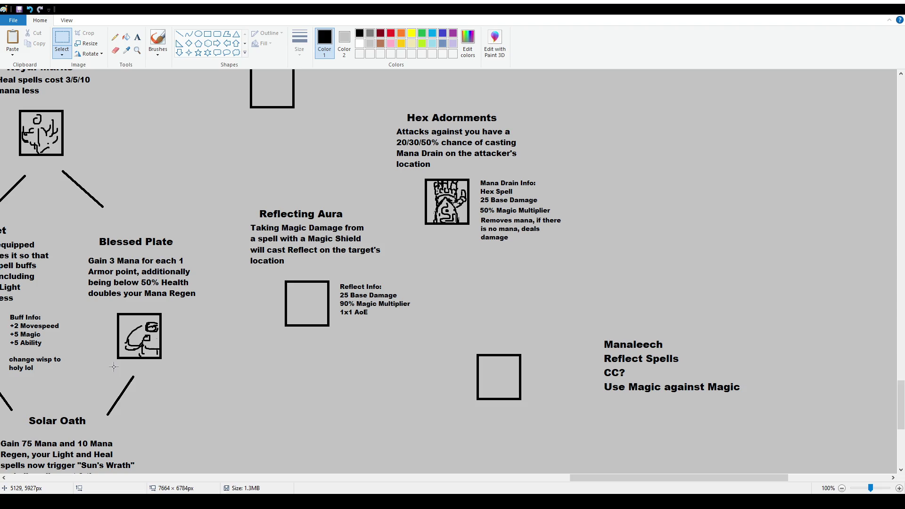
pyautogui.scroll(3, 453, 356)
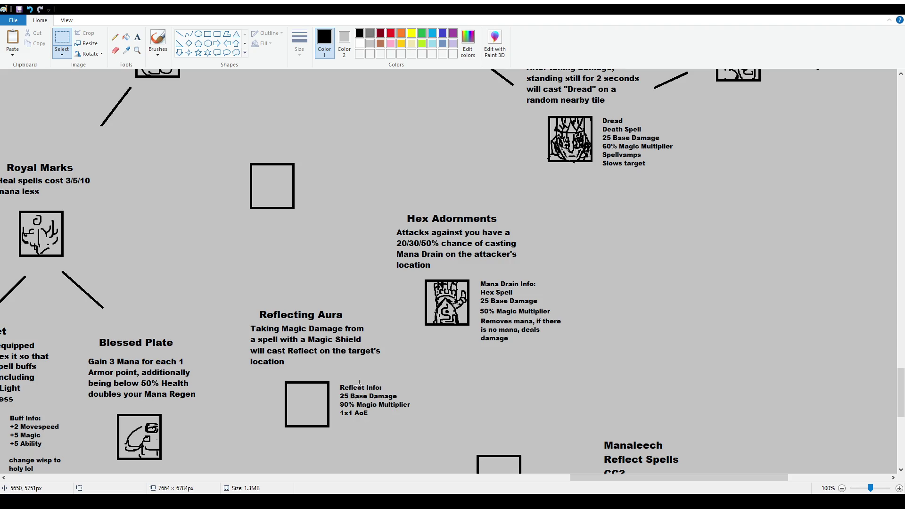
pyautogui.click(158, 42)
pyautogui.moveTo(313, 347); pyautogui.dragTo(363, 346)
pyautogui.moveTo(324, 160); pyautogui.dragTo(338, 194)
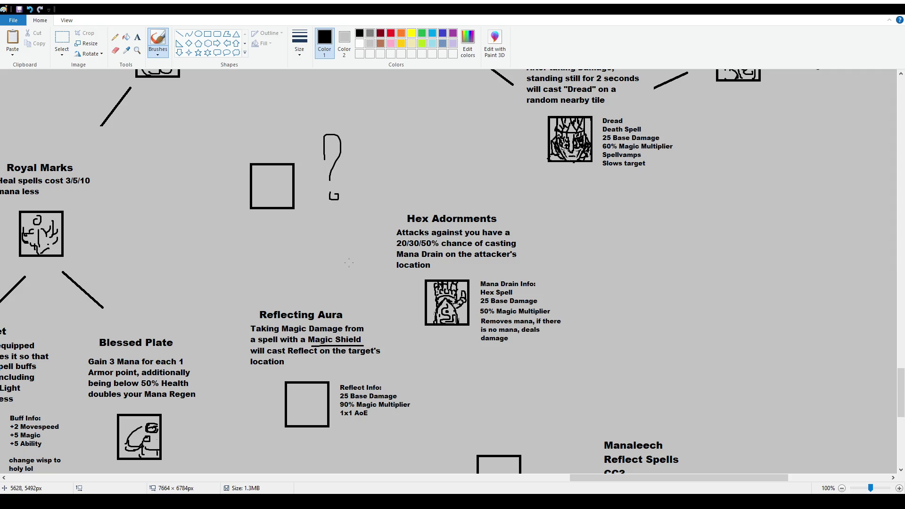
pyautogui.hotkey('ctrl', 'z')
pyautogui.hotkey('ctrl', 'z')
pyautogui.hotkey('ctrl', 'z')
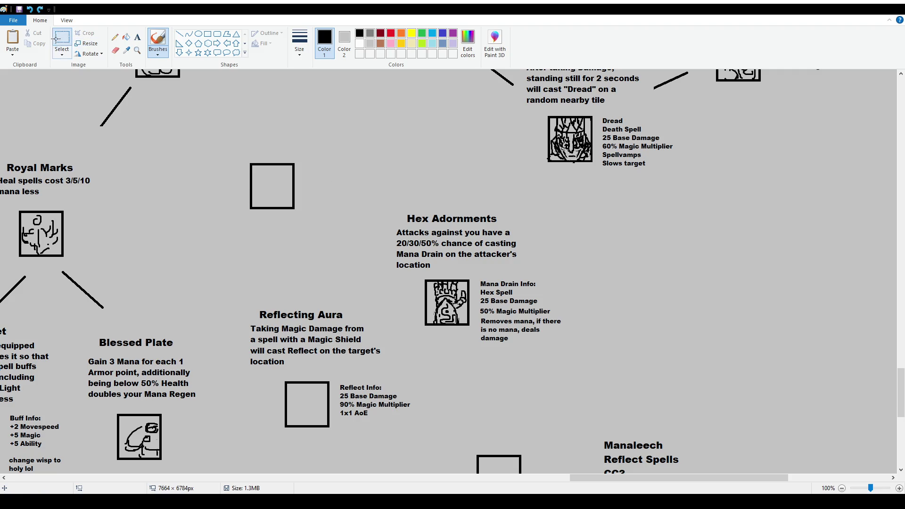
pyautogui.click(56, 43)
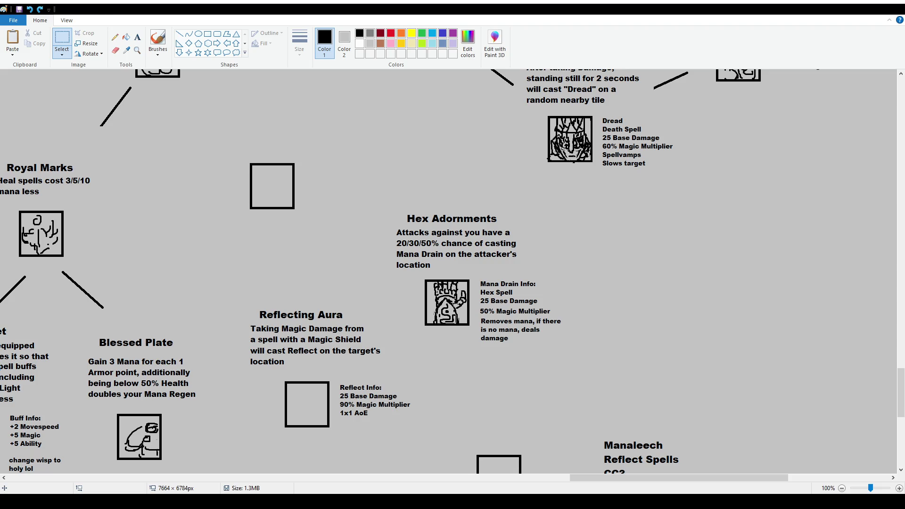
pyautogui.scroll(-3, 356, 351)
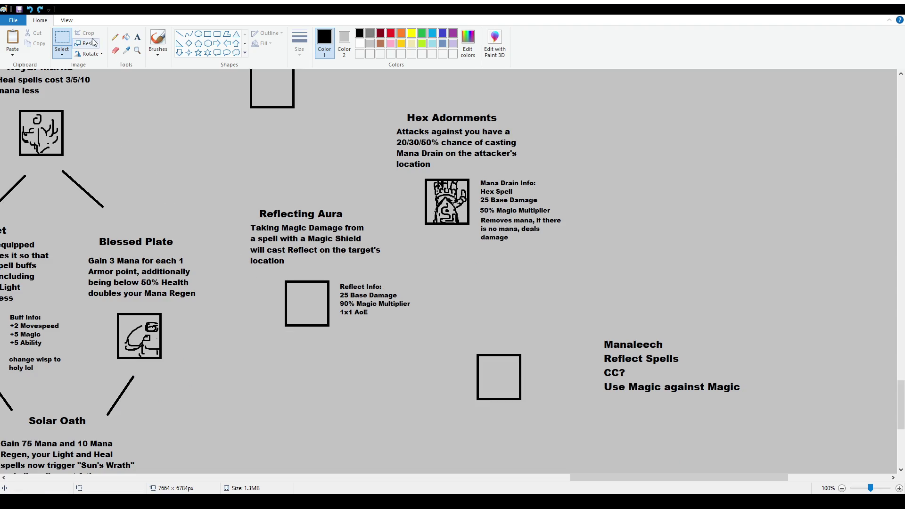
# Delete the Reflecting Aura heading, description and Reflect Info note, keeping only the empty square.
pyautogui.moveTo(242, 204); pyautogui.dragTo(387, 275)
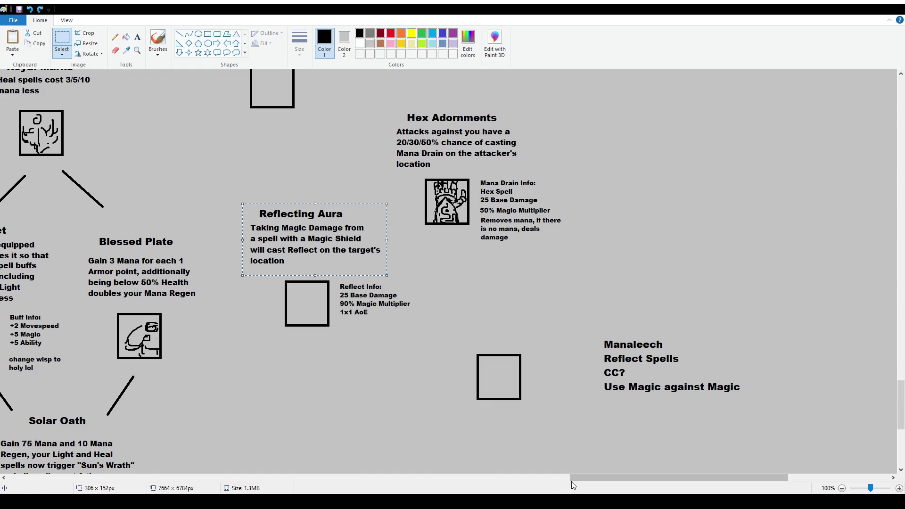
pyautogui.moveTo(578, 477)
pyautogui.mouseDown()
pyautogui.moveTo(559, 477)
pyautogui.moveTo(576, 474)
pyautogui.mouseUp()
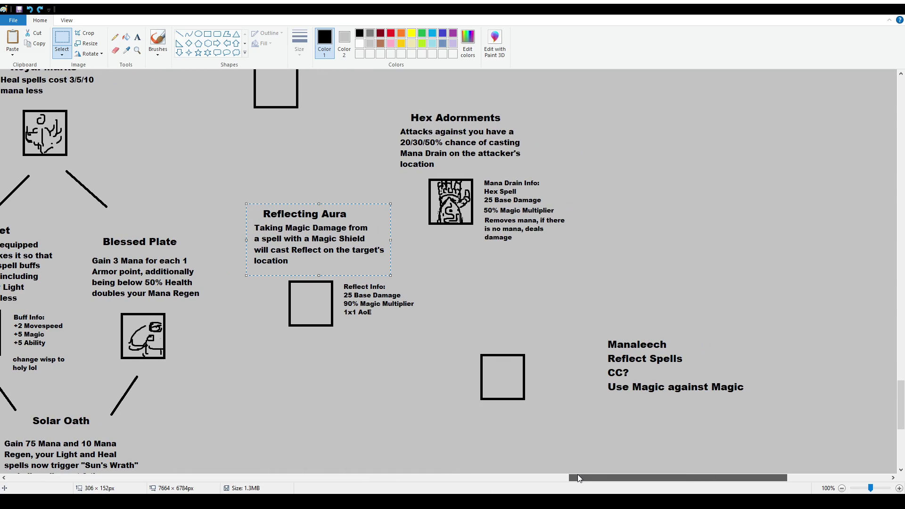
pyautogui.moveTo(578, 474)
pyautogui.mouseDown()
pyautogui.moveTo(567, 474)
pyautogui.moveTo(579, 474)
pyautogui.mouseUp()
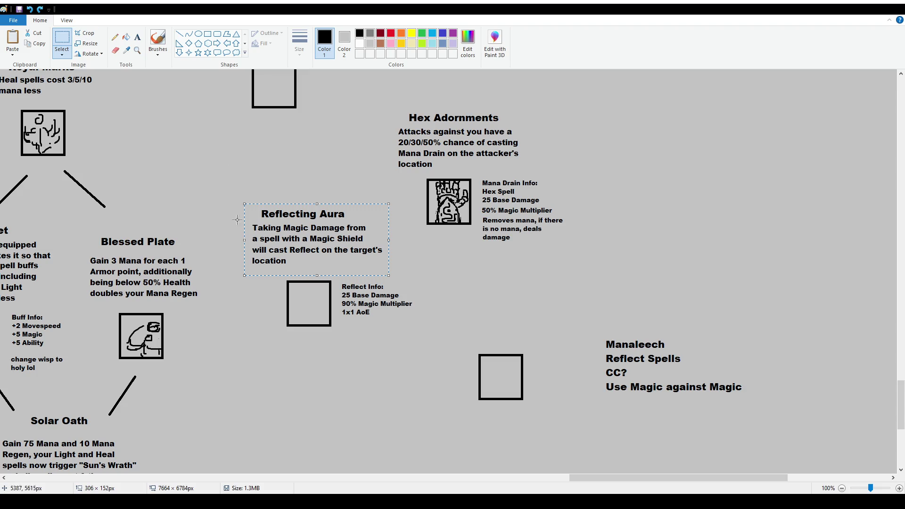
pyautogui.moveTo(241, 199); pyautogui.dragTo(403, 330)
pyautogui.moveTo(243, 195)
pyautogui.mouseDown()
pyautogui.moveTo(396, 280)
pyautogui.moveTo(376, 315)
pyautogui.moveTo(339, 341)
pyautogui.mouseUp()
pyautogui.press('Delete')
pyautogui.press('Delete')
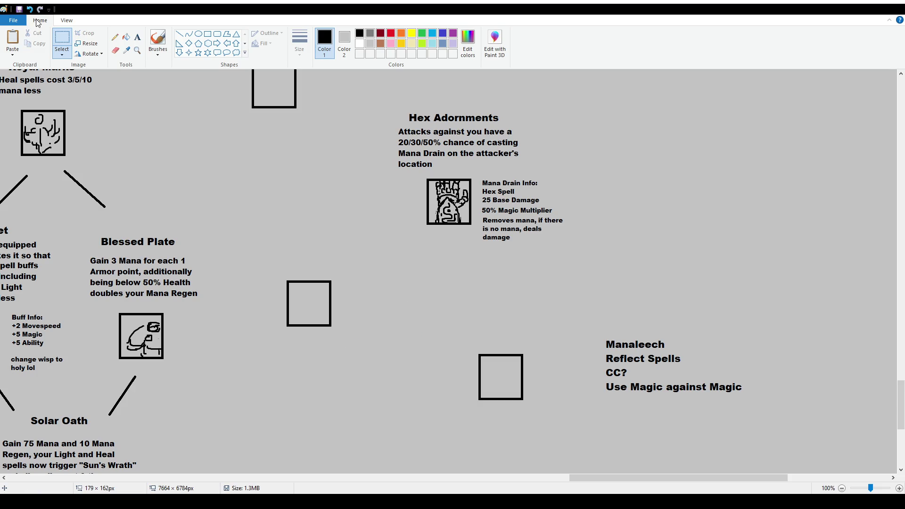
pyautogui.click(138, 37)
# Write 'Taking Magic Damage will give you a Magic Shield based on your Armor, capping at 100' at size 12.
pyautogui.moveTo(241, 205); pyautogui.dragTo(386, 265)
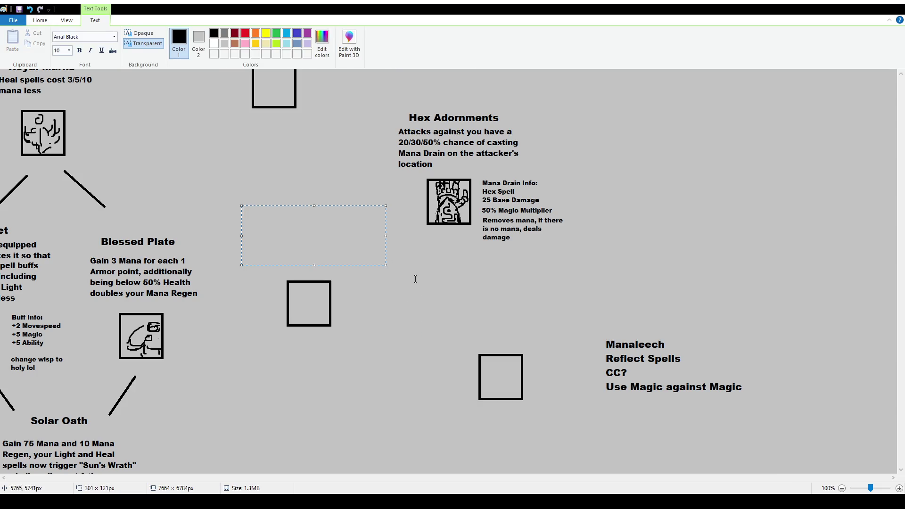
pyautogui.click(64, 50)
pyautogui.write('12')
pyautogui.write('Taking damage from')
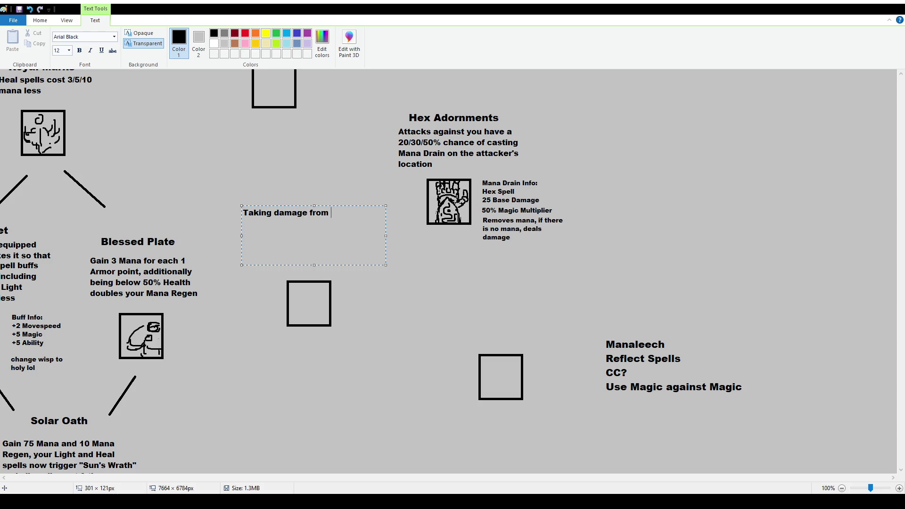
pyautogui.hotkey('ctrl', 'shift', 'Left')
pyautogui.hotkey('ctrl', 'shift', 'Left')
pyautogui.write('Magic Damage will ')
pyautogui.write('give you a MAgi')
pyautogui.press('BackSpace')
pyautogui.press('BackSpace')
pyautogui.press('BackSpace')
pyautogui.write('agic Shield based on your ARMO')
pyautogui.press('BackSpace')
pyautogui.press('BackSpace')
pyautogui.press('BackSpace')
pyautogui.write('rmor, capping at ')
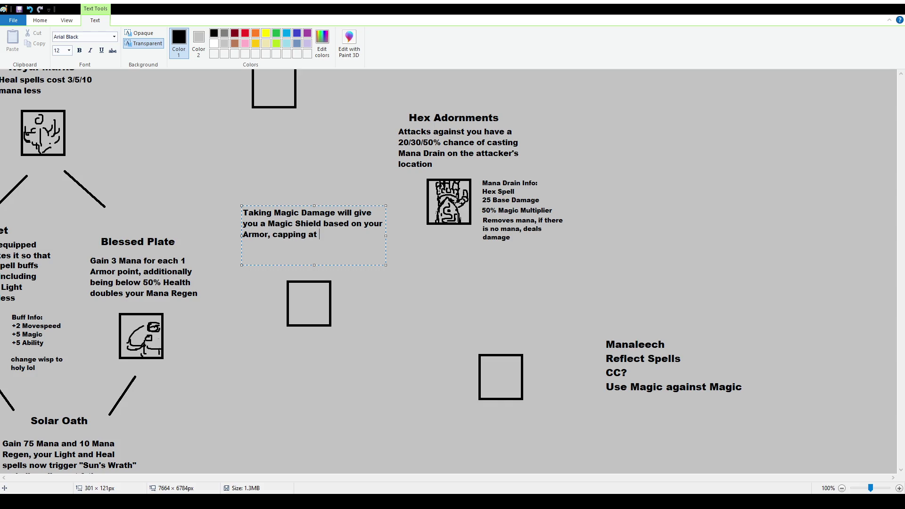
pyautogui.write('100')
# Narrow the text box to four lines and move it over the empty square.
pyautogui.moveTo(385, 236); pyautogui.dragTo(351, 236)
pyautogui.moveTo(326, 205); pyautogui.dragTo(349, 227)
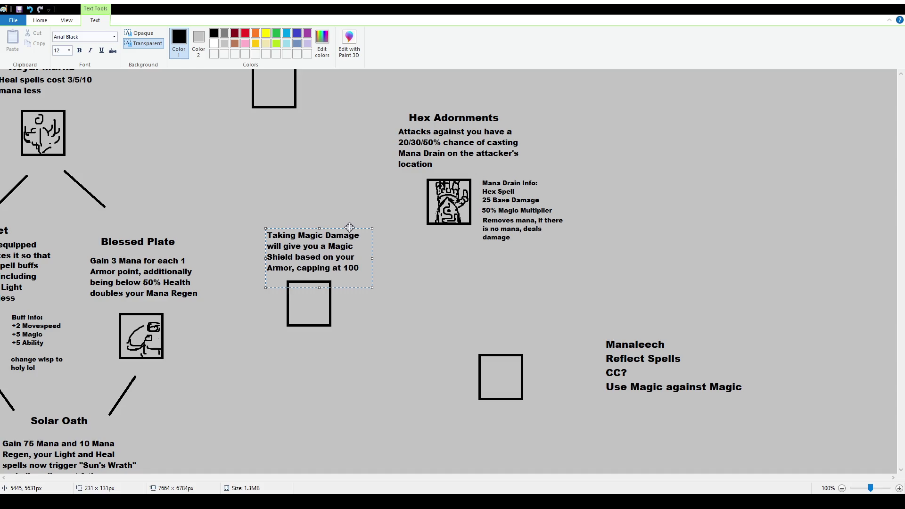
pyautogui.click(346, 210)
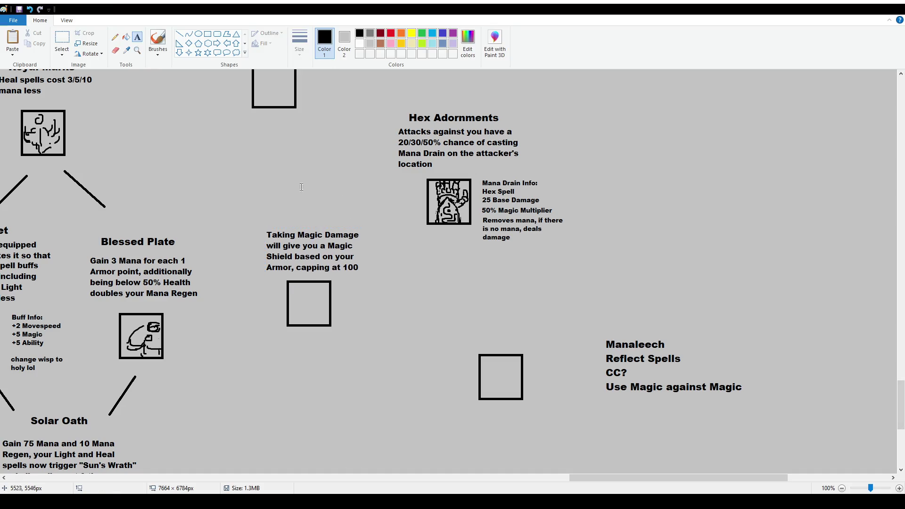
# Move the Magic Shield talent text slightly higher above the square.
pyautogui.click(61, 40)
pyautogui.moveTo(255, 224)
pyautogui.mouseDown()
pyautogui.moveTo(371, 261)
pyautogui.moveTo(356, 231)
pyautogui.mouseUp()
pyautogui.click(367, 273)
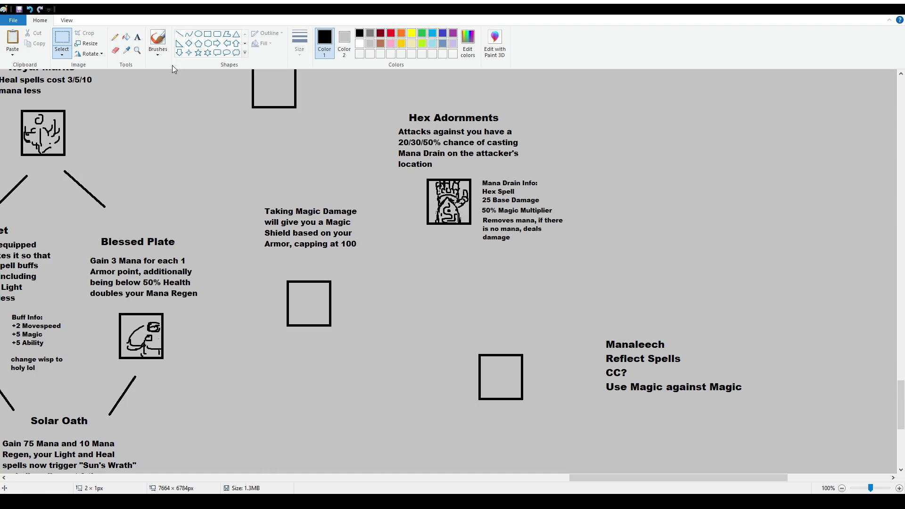
# Try an 'Additionally, Magic cannot kill you' line below the text, then remove it.
pyautogui.click(137, 38)
pyautogui.moveTo(264, 250); pyautogui.dragTo(372, 272)
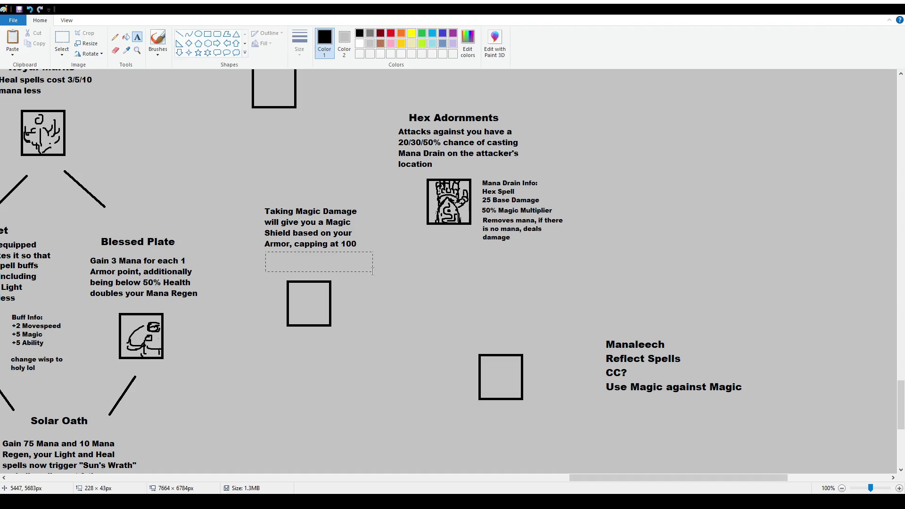
pyautogui.write('Additionally,')
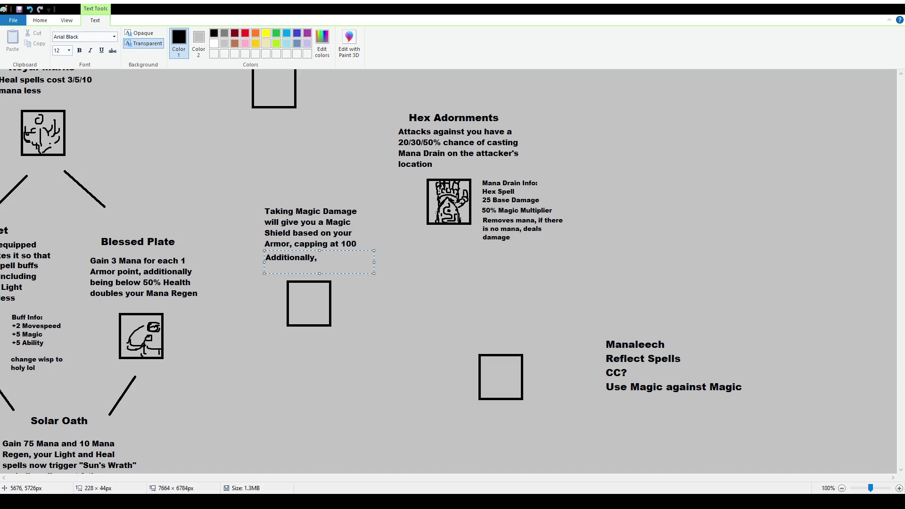
pyautogui.write('Magic ')
pyautogui.write('cannot ')
pyautogui.write('kill you')
pyautogui.press('BackSpace')
pyautogui.press('BackSpace')
pyautogui.press('BackSpace')
pyautogui.press('BackSpace')
pyautogui.press('BackSpace')
pyautogui.press('BackSpace')
pyautogui.press('BackSpace')
pyautogui.press('BackSpace')
pyautogui.press('BackSpace')
pyautogui.press('BackSpace')
pyautogui.press('BackSpace')
# Discard the empty text box and delete the old Taking Magic Damage talent text.
pyautogui.click(194, 434)
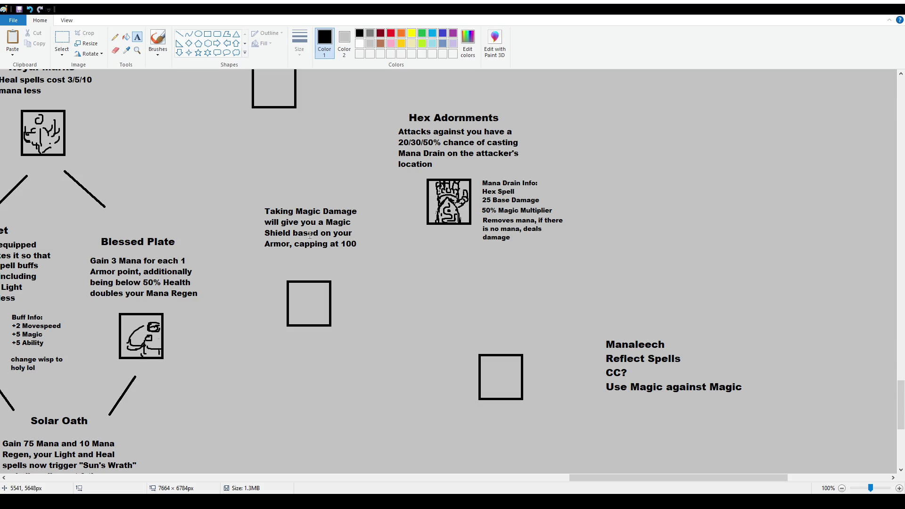
pyautogui.click(61, 38)
pyautogui.moveTo(253, 203)
pyautogui.mouseDown()
pyautogui.moveTo(384, 262)
pyautogui.moveTo(366, 253)
pyautogui.mouseUp()
pyautogui.click(371, 308)
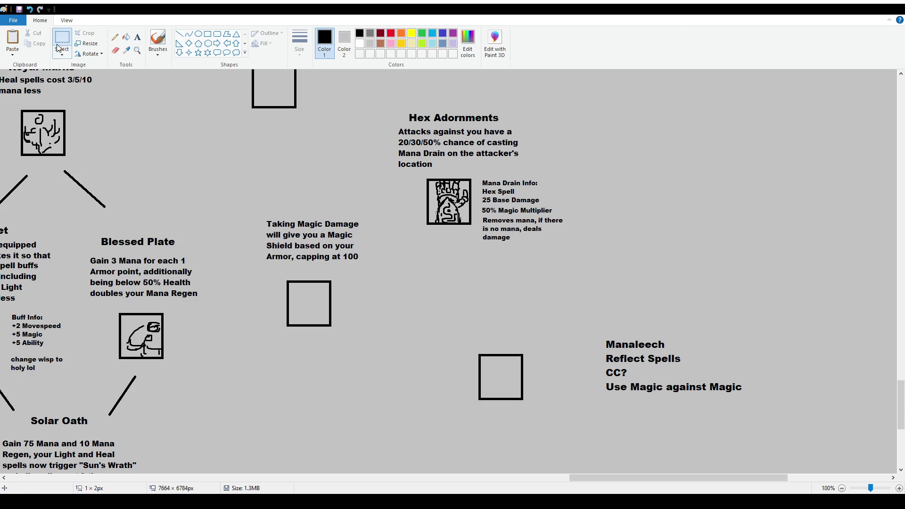
pyautogui.moveTo(255, 216); pyautogui.dragTo(380, 275)
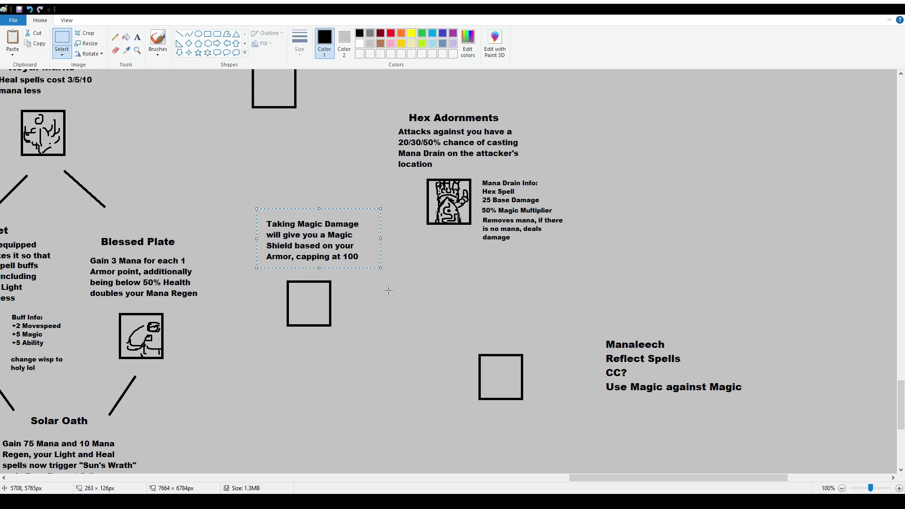
pyautogui.press('Delete')
# Type 'Taking Magic Damage has a 35% chance of giving you a Magic Shield based on your Armor, capping at 100'.
pyautogui.click(137, 37)
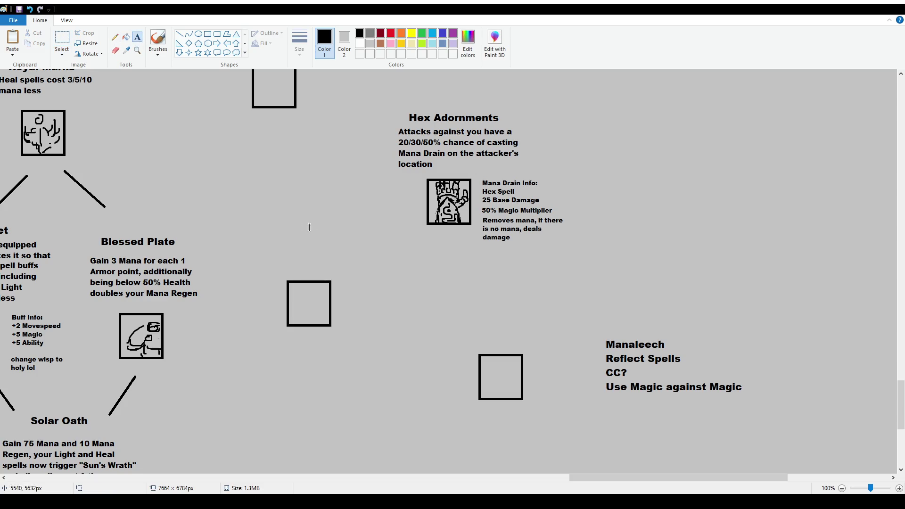
pyautogui.moveTo(258, 224); pyautogui.dragTo(381, 273)
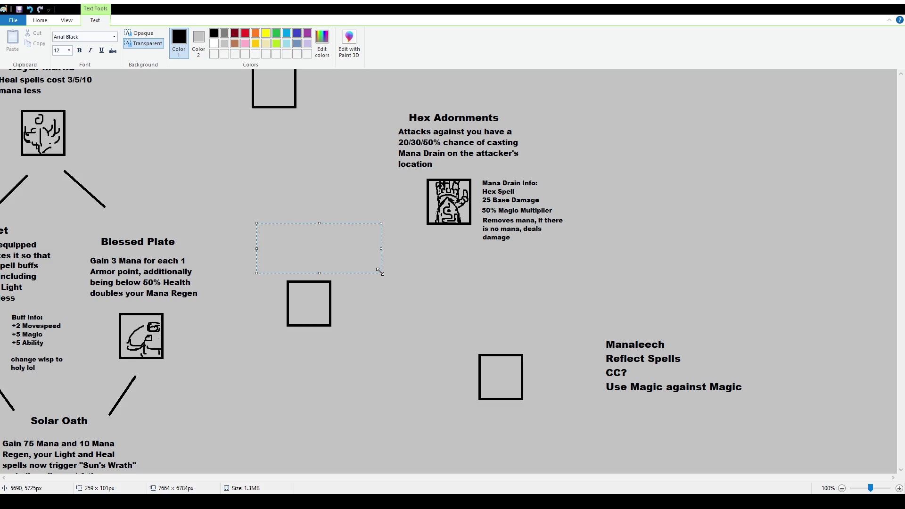
pyautogui.write('Taking Magic Damage has a 25')
pyautogui.press('BackSpace')
pyautogui.press('BackSpace')
pyautogui.write('35')
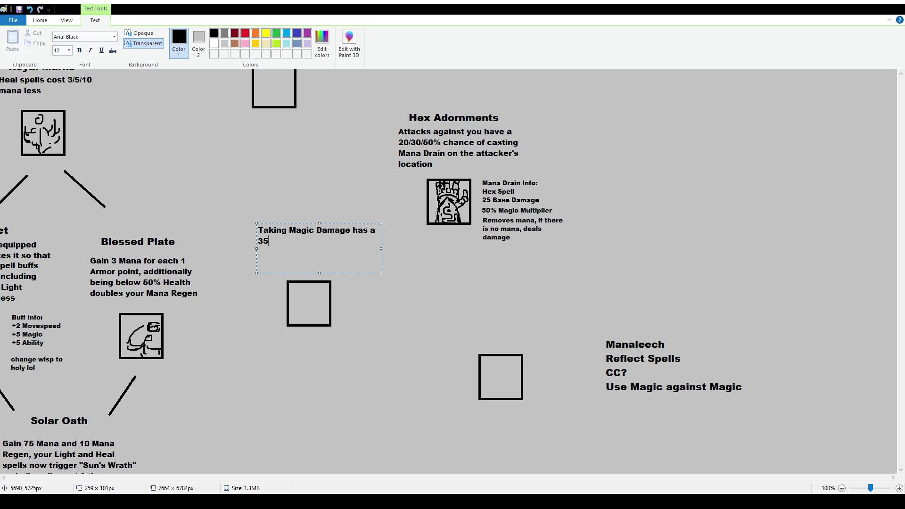
pyautogui.write('% chance of giving youa')
pyautogui.press('BackSpace')
pyautogui.press('BackSpace')
pyautogui.write('a Magic Shield based on your Armor')
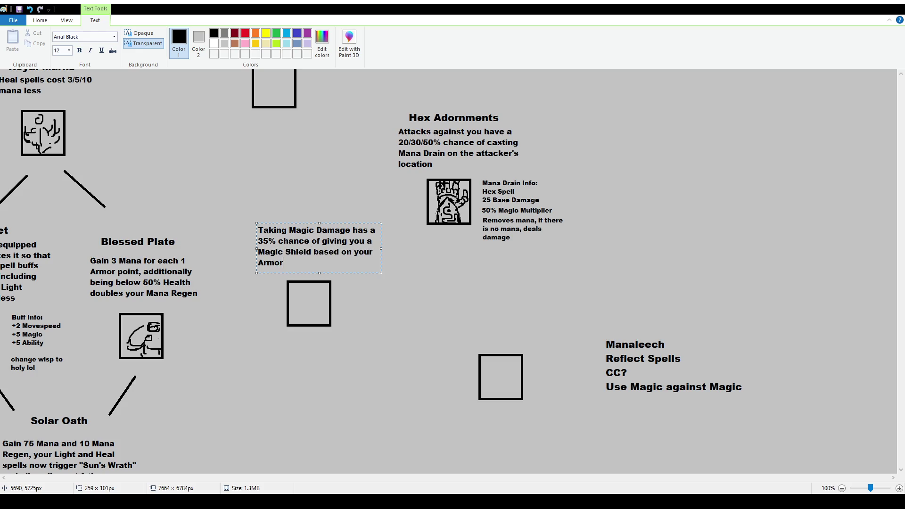
pyautogui.write(', capping at 100')
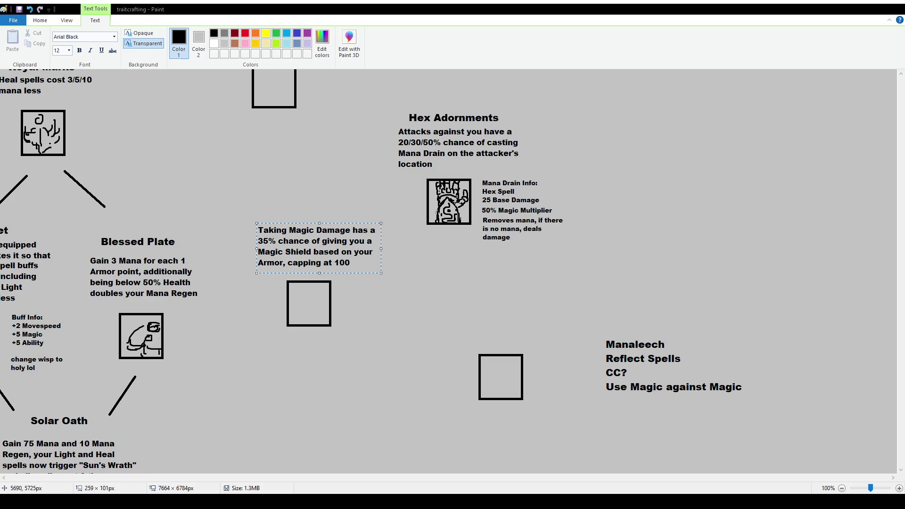
# Replace '20/30/50%' in the Hex Adornments text with '35%'.
pyautogui.click(251, 149)
pyautogui.click(61, 40)
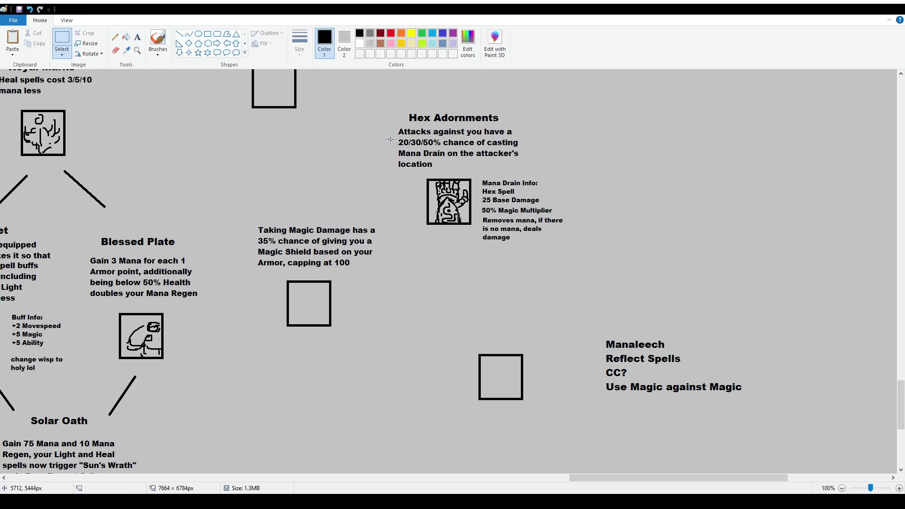
pyautogui.moveTo(392, 135); pyautogui.dragTo(443, 148)
pyautogui.press('Delete')
pyautogui.click(137, 37)
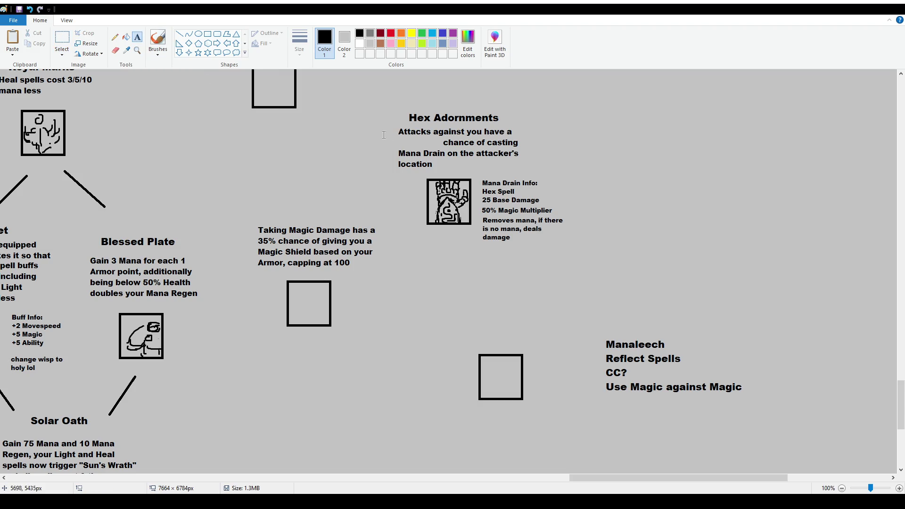
pyautogui.moveTo(396, 137); pyautogui.dragTo(483, 150)
pyautogui.write('35%')
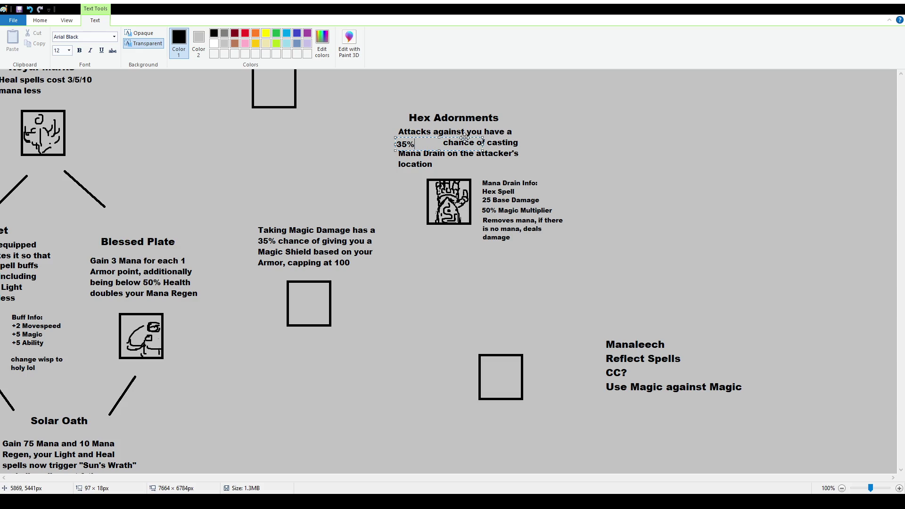
pyautogui.moveTo(465, 137); pyautogui.dragTo(475, 136)
pyautogui.click(462, 222)
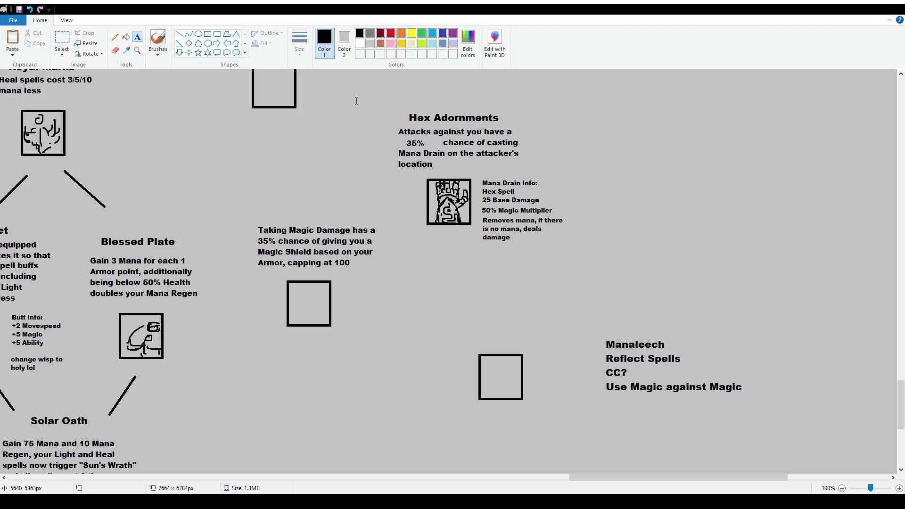
# Align 'chance of casting' next to 35% and nudge the 'Attacks against you have a' line.
pyautogui.click(62, 38)
pyautogui.moveTo(442, 138); pyautogui.dragTo(528, 148)
pyautogui.press('Left')
pyautogui.press('Left')
pyautogui.press('Left')
pyautogui.press('Left')
pyautogui.press('Left')
pyautogui.press('Left')
pyautogui.press('Left')
pyautogui.press('Left')
pyautogui.press('Left')
pyautogui.press('Left')
pyautogui.press('Left')
pyautogui.press('Left')
pyautogui.press('Right')
pyautogui.press('Right')
pyautogui.press('Right')
pyautogui.click(548, 187)
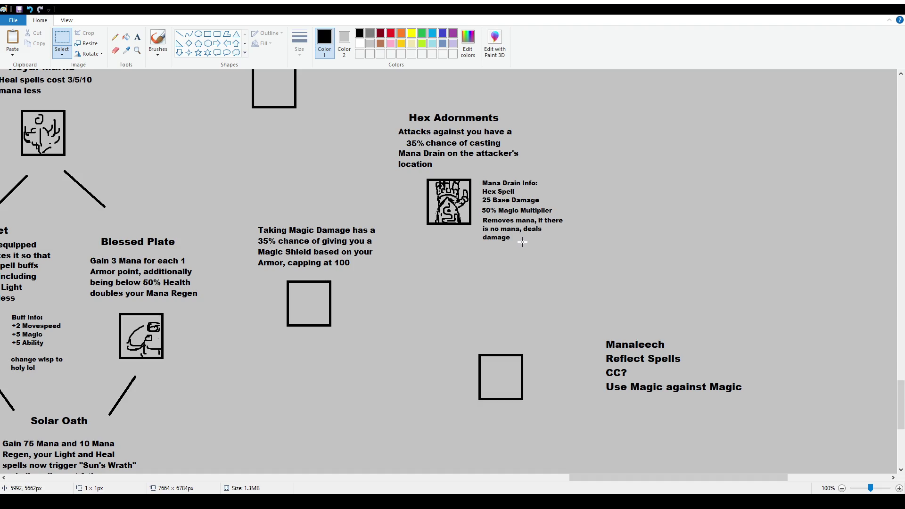
pyautogui.moveTo(393, 128); pyautogui.dragTo(527, 137)
pyautogui.press('Right')
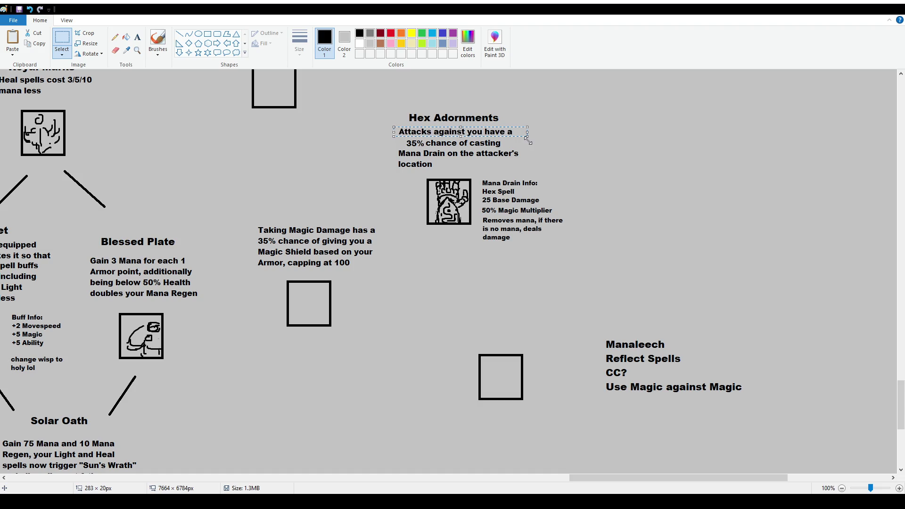
pyautogui.click(534, 197)
pyautogui.scroll(2, 442, 273)
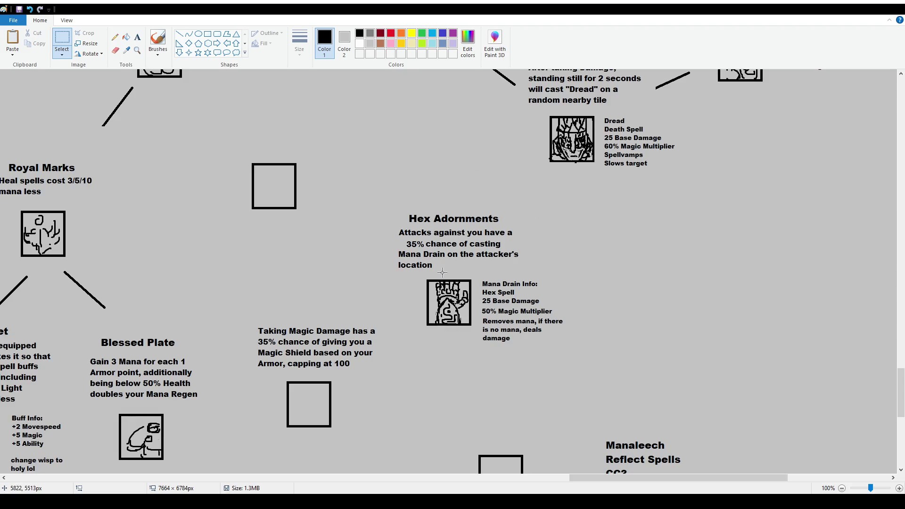
pyautogui.scroll(-2, 442, 272)
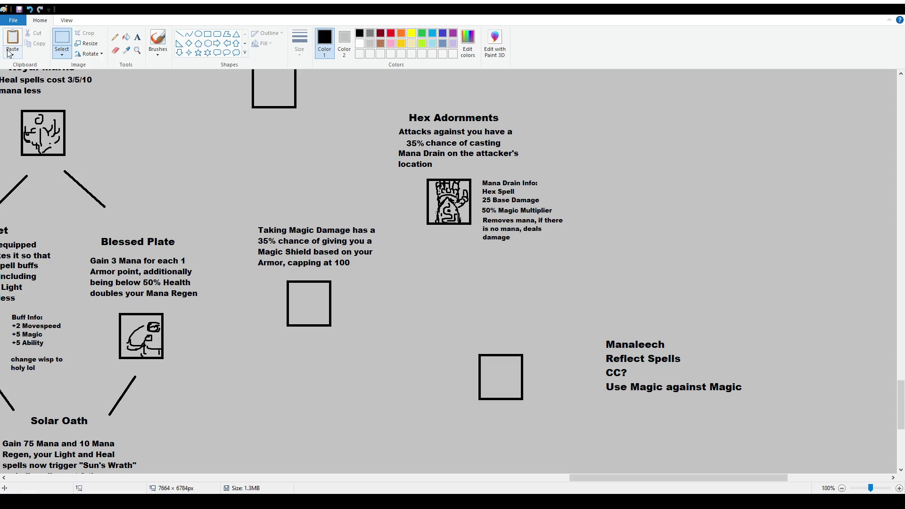
pyautogui.click(66, 39)
# Delete the last two lines of the Magic Shield talent text.
pyautogui.moveTo(392, 274)
pyautogui.mouseDown()
pyautogui.moveTo(239, 246)
pyautogui.moveTo(391, 270)
pyautogui.mouseUp()
pyautogui.click(239, 245)
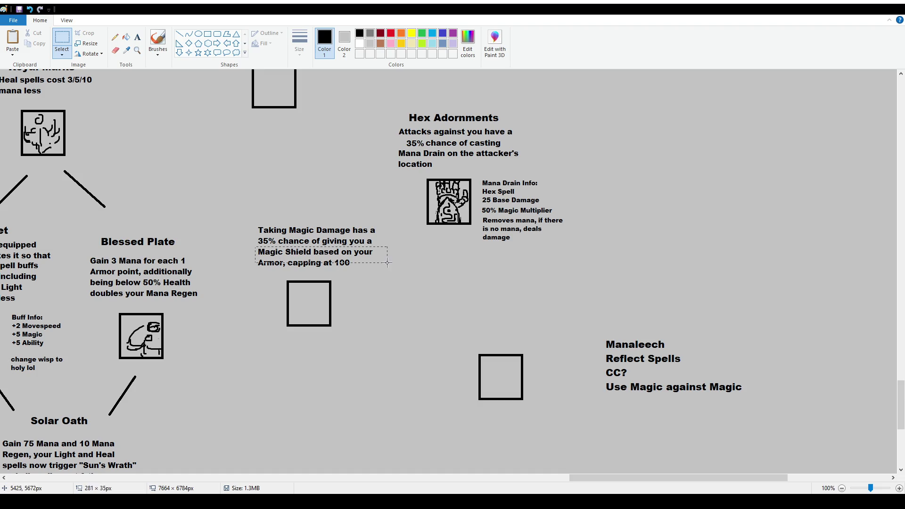
pyautogui.click(391, 270)
pyautogui.moveTo(252, 245); pyautogui.dragTo(404, 274)
pyautogui.press('Delete')
# Type 'Magic Shield equals to 50% of the Damage taken, capping at your Armor' beneath the remaining lines.
pyautogui.click(137, 37)
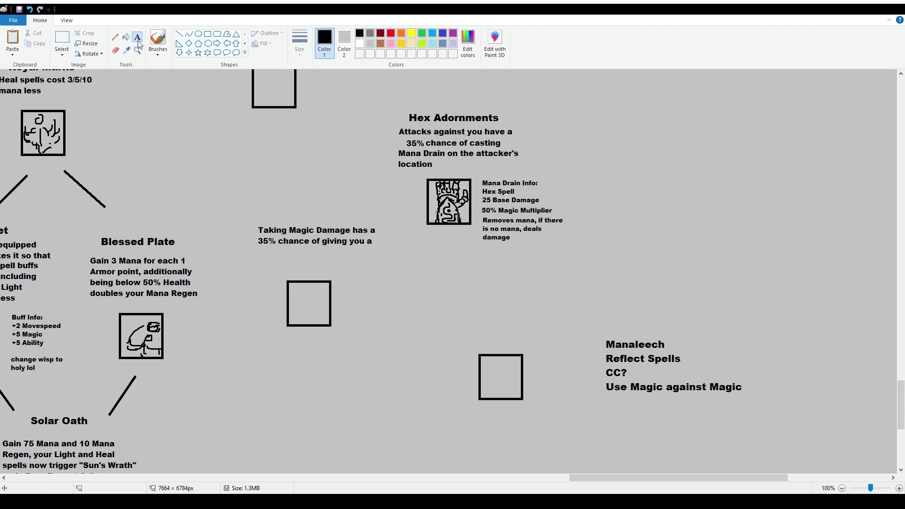
pyautogui.moveTo(258, 248)
pyautogui.mouseDown()
pyautogui.moveTo(400, 268)
pyautogui.moveTo(394, 274)
pyautogui.mouseUp()
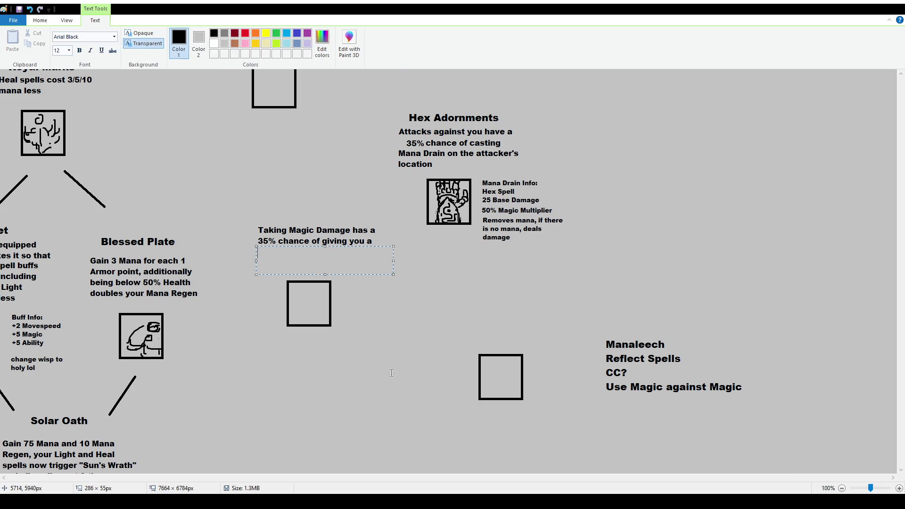
pyautogui.write('Magic Shield equals to 50% of the DAMAGE')
pyautogui.press('BackSpace')
pyautogui.press('BackSpace')
pyautogui.press('BackSpace')
pyautogui.press('BackSpace')
pyautogui.write('amage takencapping at your ARMOR')
pyautogui.press('BackSpace')
pyautogui.press('BackSpace')
pyautogui.press('BackSpace')
pyautogui.press('BackSpace')
pyautogui.write('rmo')
pyautogui.press('BackSpace')
pyautogui.press('BackSpace')
pyautogui.write('mor')
pyautogui.click(361, 220)
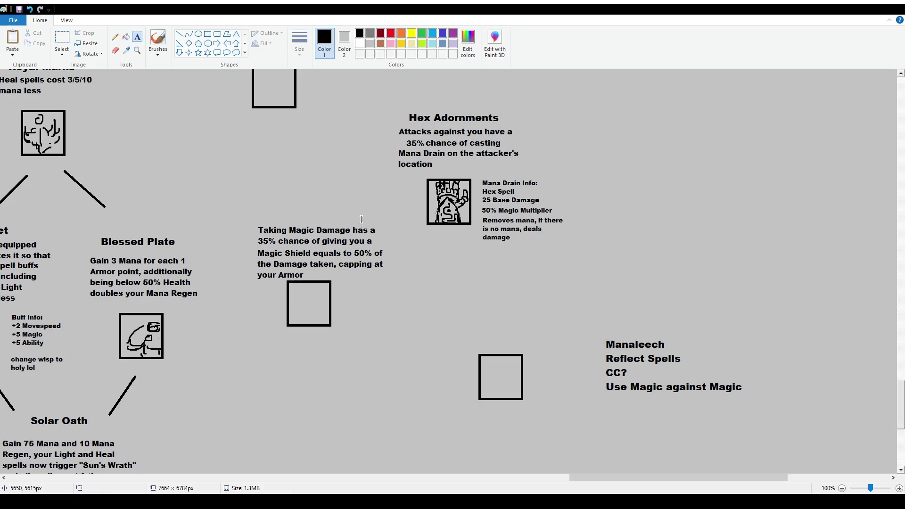